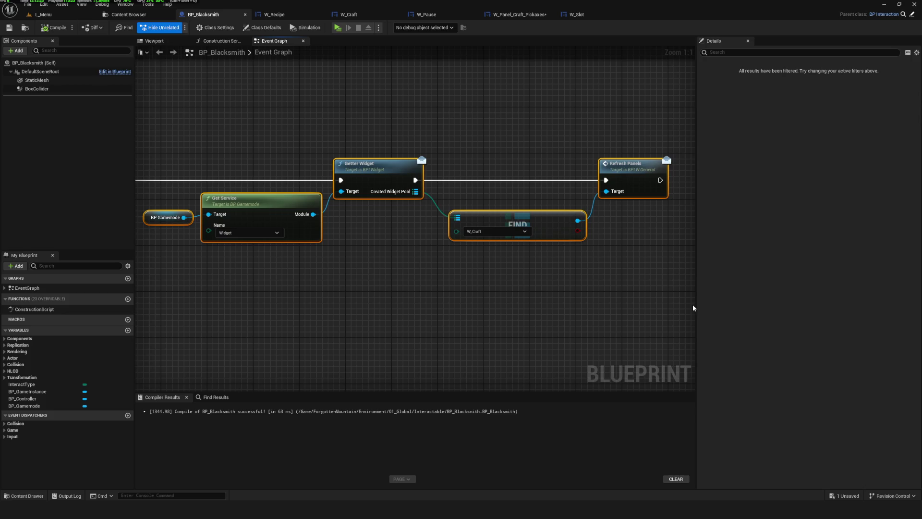
# Step: In W_Craft's event graph, narrow the selection down to the Refresh Slots node
pyautogui.moveTo(472, 140); pyautogui.dragTo(580, 212)
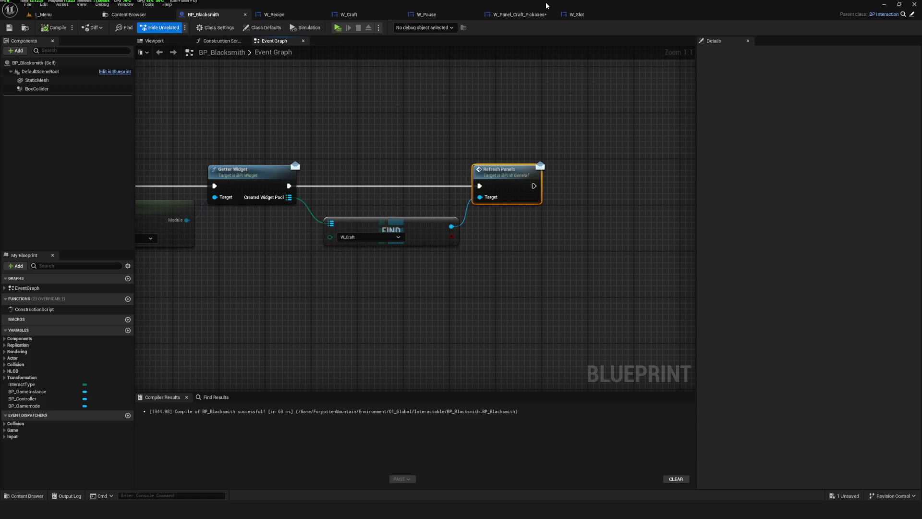
pyautogui.click(345, 15)
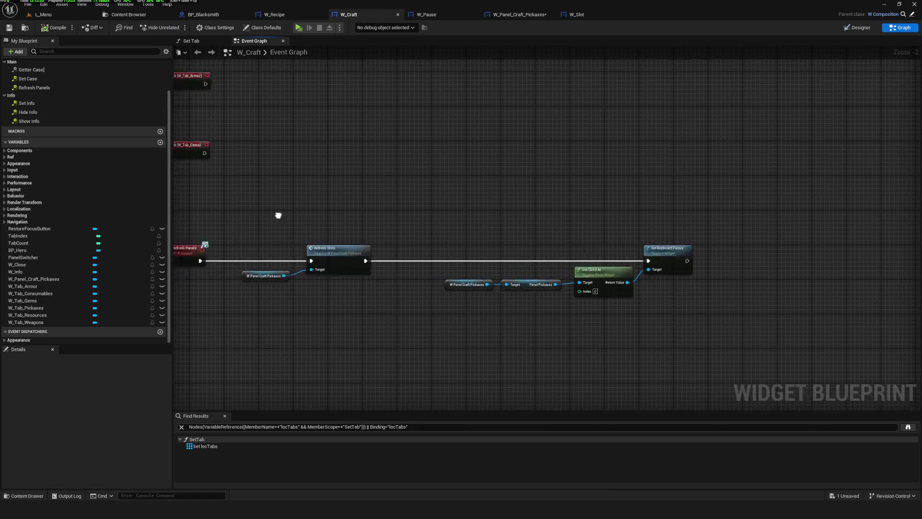
pyautogui.moveTo(571, 195)
pyautogui.mouseDown()
pyautogui.moveTo(335, 196)
pyautogui.moveTo(467, 290)
pyautogui.mouseUp()
pyautogui.scroll(2, 434, 253)
pyautogui.click(434, 236)
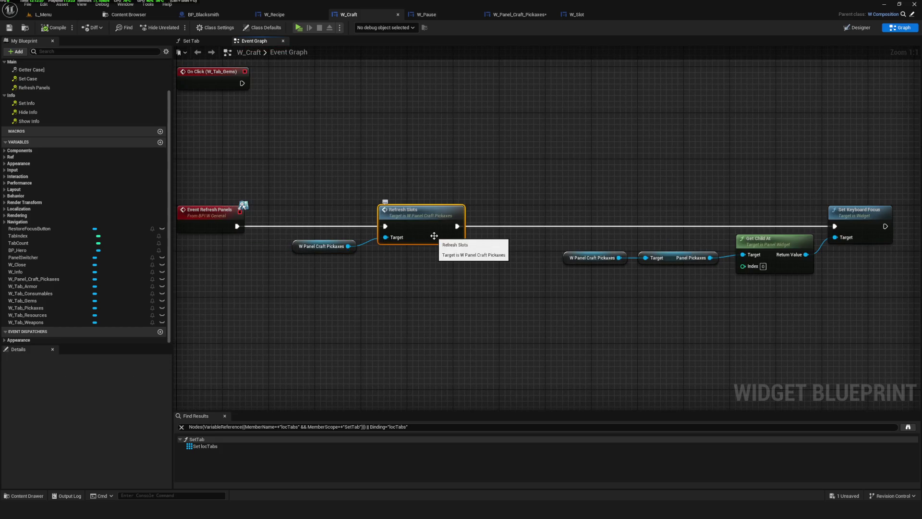
# Step: Detach Set Keyboard Focus from Refresh Slots, compile W_Craft, and start a play session
pyautogui.moveTo(714, 212); pyautogui.dragTo(487, 189)
pyautogui.click(627, 188)
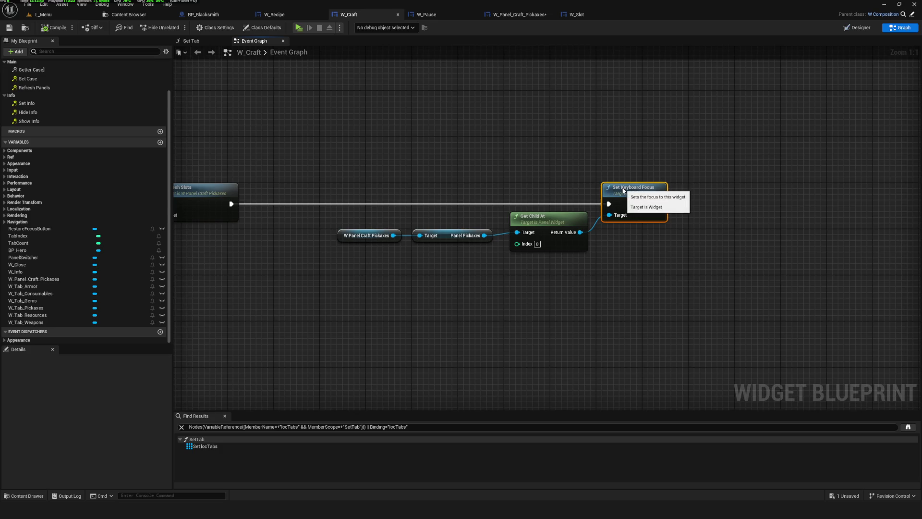
pyautogui.scroll(-5, 470, 240)
pyautogui.scroll(5, 471, 240)
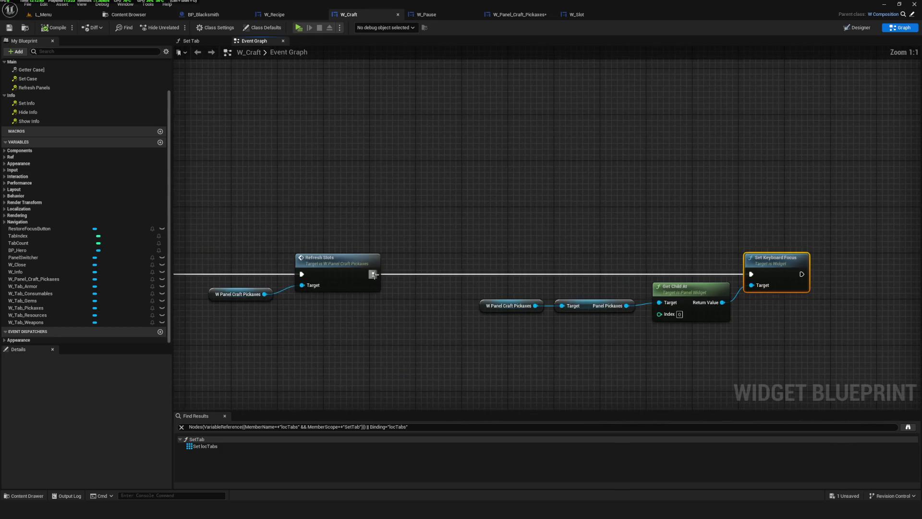
pyautogui.hotkey('ctrl', 's')
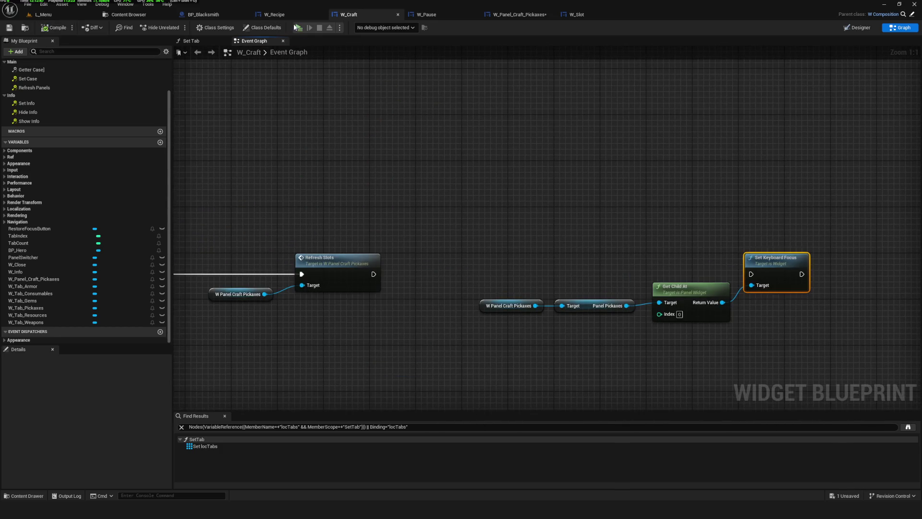
pyautogui.click(294, 27)
# Step: Enter the game level, open the Craft panel with C, close it, and stop playing
pyautogui.click(479, 223)
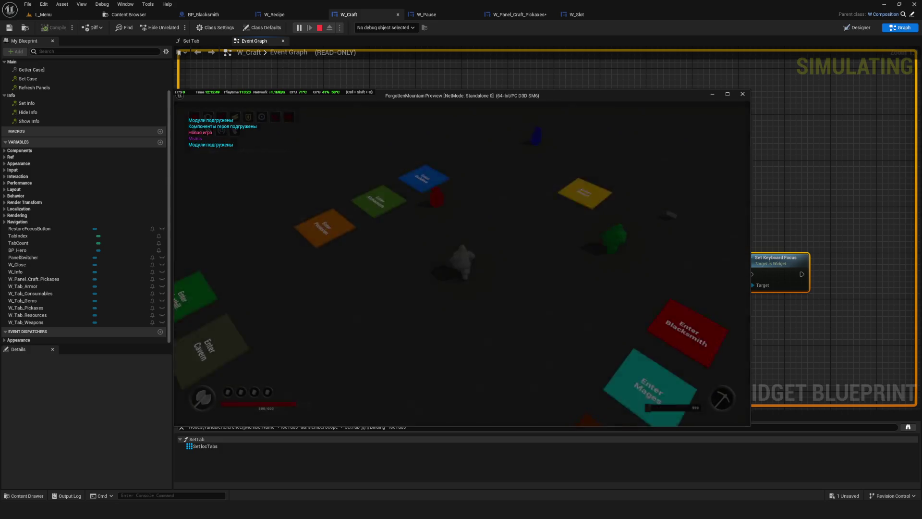
pyautogui.press('c')
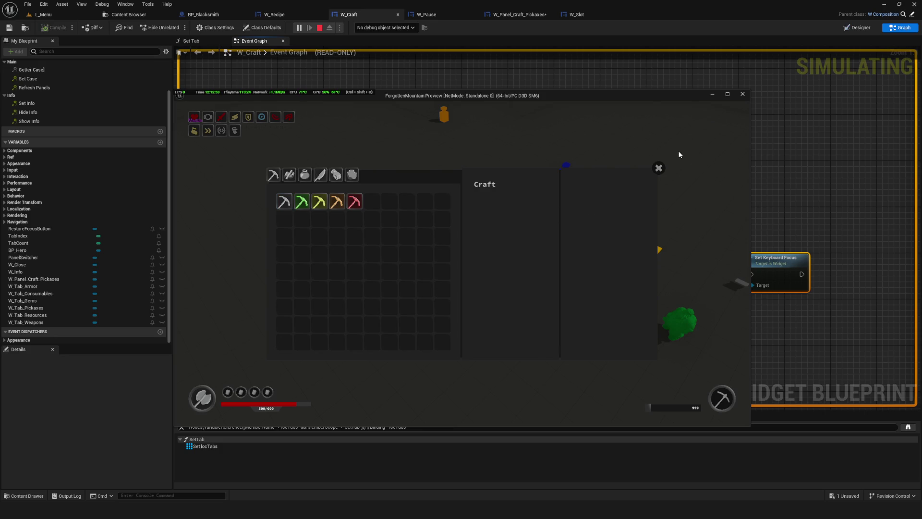
pyautogui.click(659, 168)
pyautogui.click(743, 95)
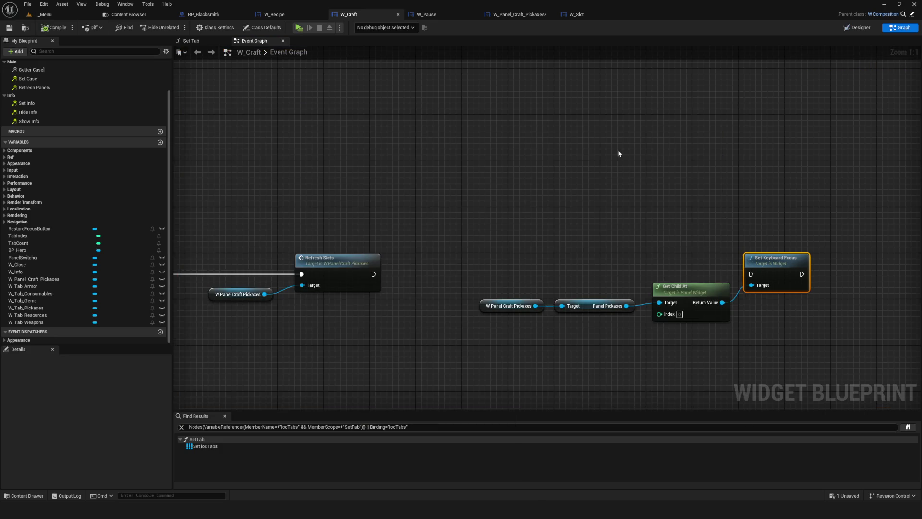
# Step: Inspect the Set Tab nodes, pulling an exec wire from the top one and cancelling it
pyautogui.scroll(-7, 586, 241)
pyautogui.moveTo(553, 274)
pyautogui.mouseDown()
pyautogui.moveTo(509, 338)
pyautogui.moveTo(490, 290)
pyautogui.moveTo(501, 341)
pyautogui.mouseUp()
pyautogui.scroll(6, 577, 222)
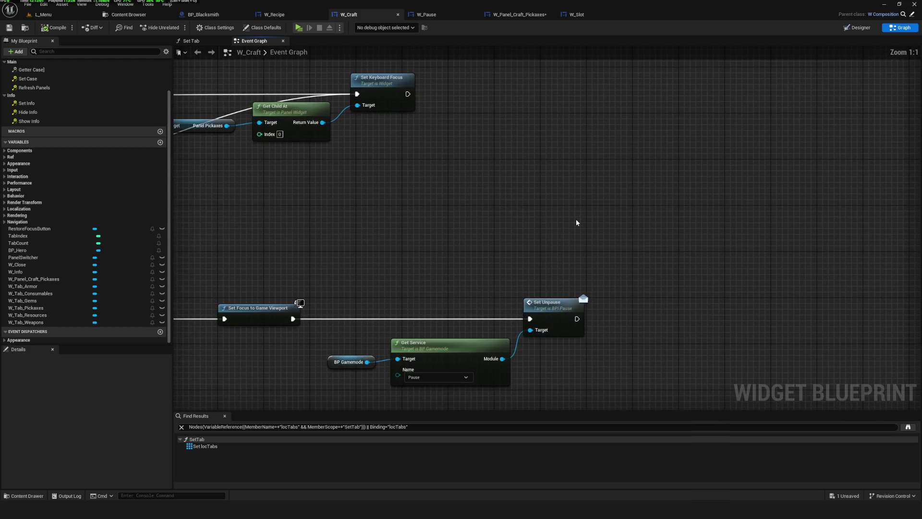
pyautogui.scroll(-8, 563, 232)
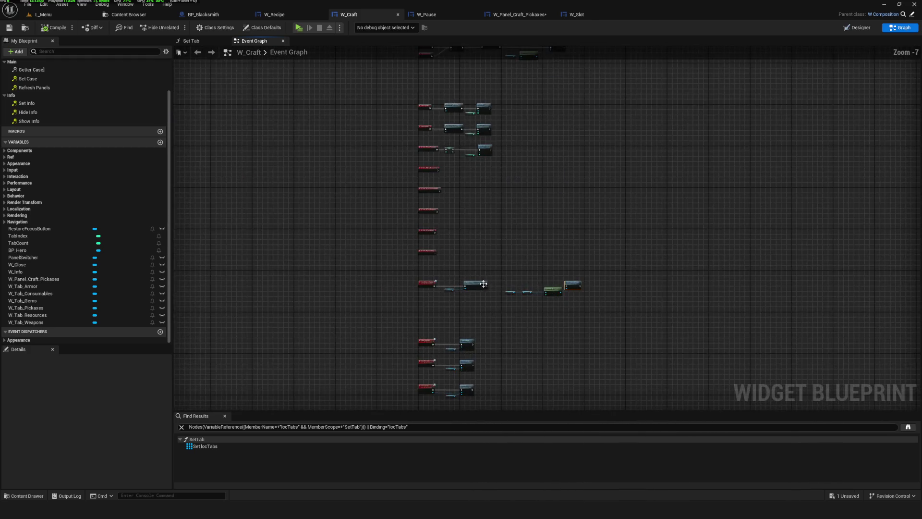
pyautogui.scroll(6, 497, 225)
pyautogui.click(528, 126)
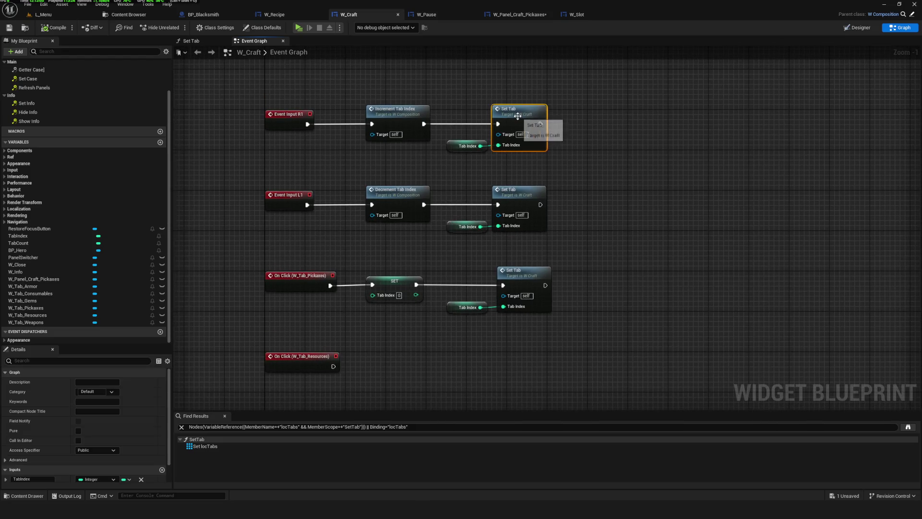
pyautogui.moveTo(435, 161); pyautogui.dragTo(419, 186)
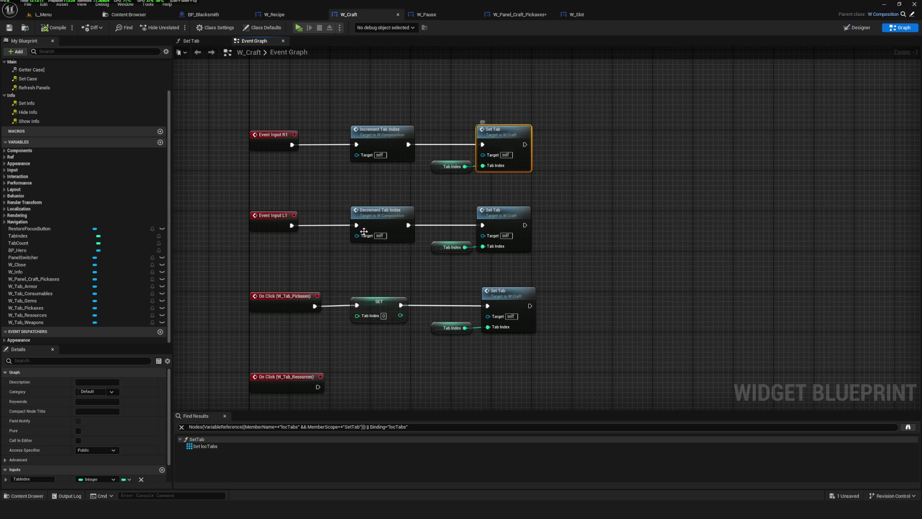
pyautogui.scroll(-5, 501, 138)
pyautogui.scroll(3, 433, 158)
pyautogui.moveTo(495, 126); pyautogui.dragTo(582, 128)
pyautogui.press('Escape')
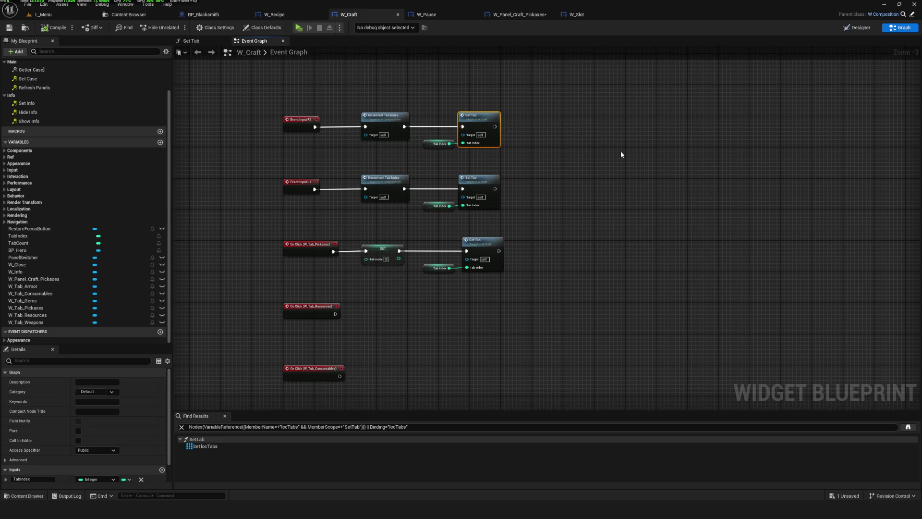
# Step: Pan out to the graph overview, then replay with Alt+P and enter the Dev level
pyautogui.scroll(2, 408, 233)
pyautogui.scroll(-7, 432, 201)
pyautogui.scroll(3, 452, 168)
pyautogui.scroll(3, 448, 133)
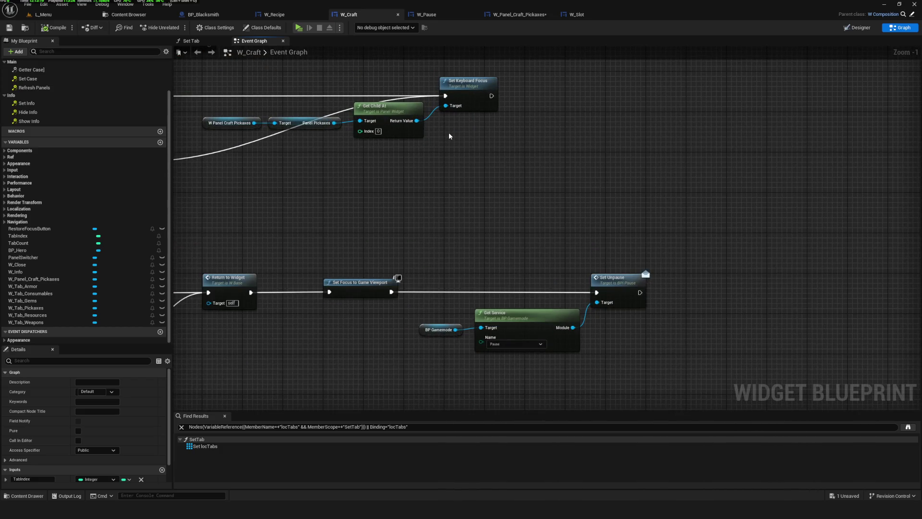
pyautogui.moveTo(449, 134); pyautogui.dragTo(508, 129)
pyautogui.scroll(-6, 522, 216)
pyautogui.hotkey('alt', 'p')
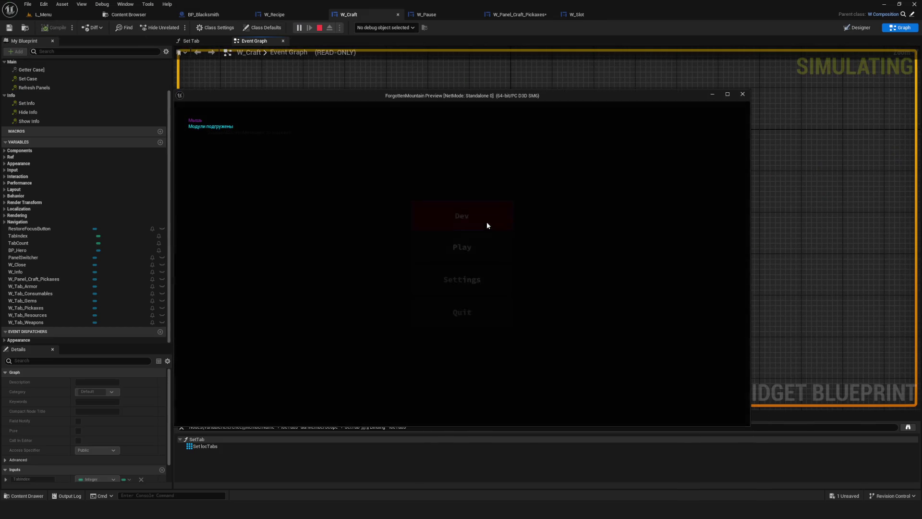
pyautogui.click(487, 226)
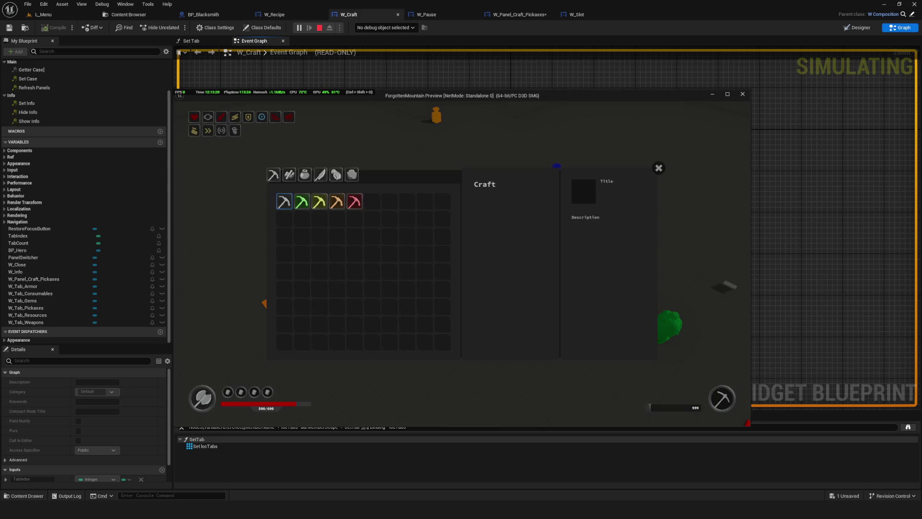
# Step: Close the Craft panel, stop the game, and select the Event Input L1 node
pyautogui.click(659, 168)
pyautogui.click(743, 94)
pyautogui.scroll(4, 459, 186)
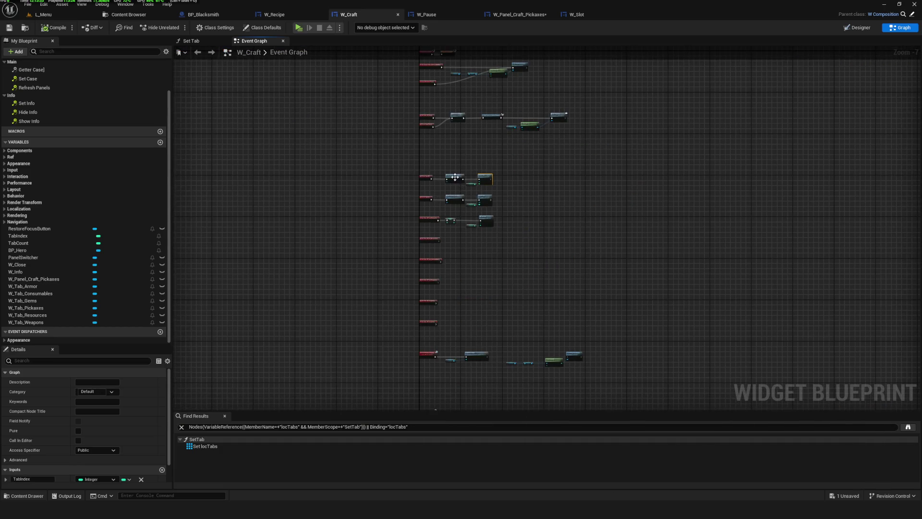
pyautogui.click(374, 262)
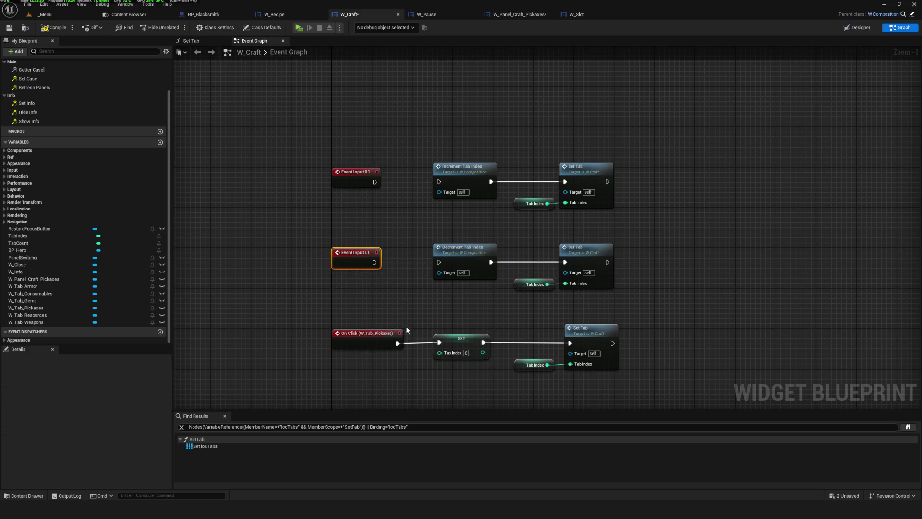
pyautogui.scroll(-6, 454, 276)
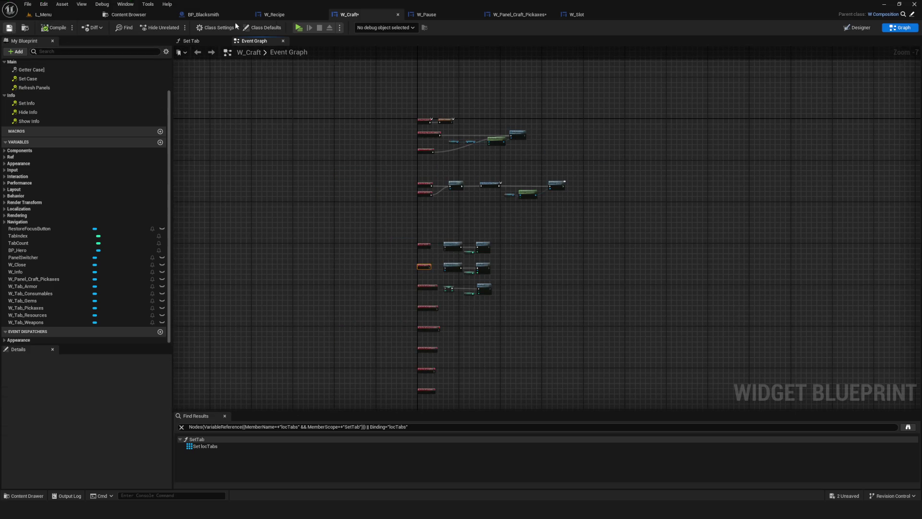
# Step: Relaunch the game preview from its main menu, enter the Dev level, then exit
pyautogui.click(299, 28)
pyautogui.click(477, 236)
pyautogui.click(473, 217)
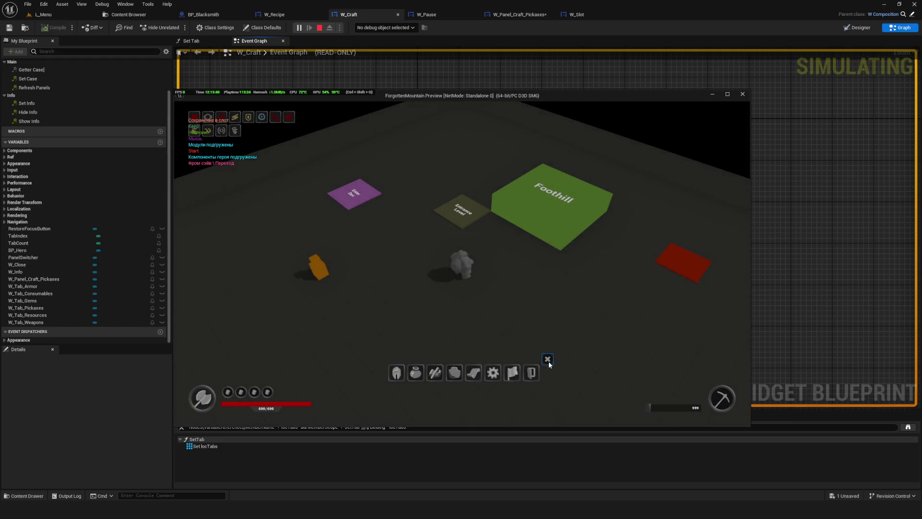
pyautogui.click(547, 359)
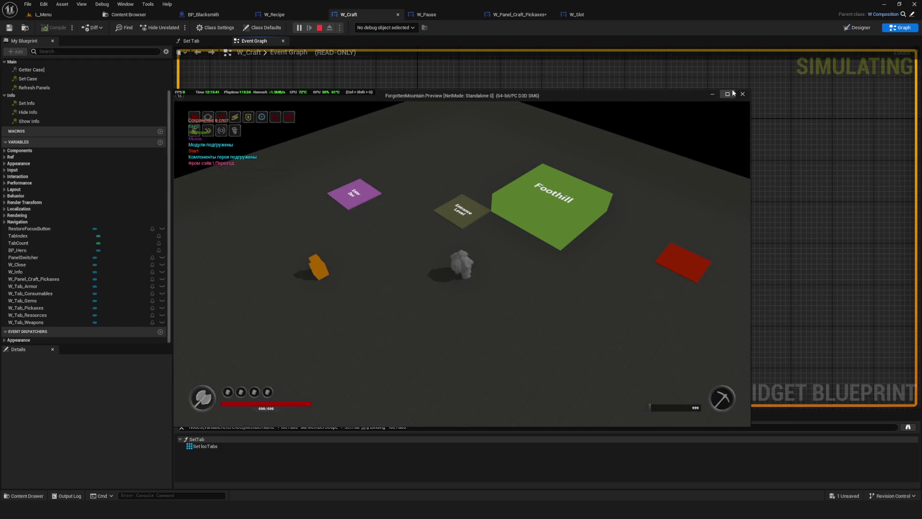
pyautogui.click(743, 94)
pyautogui.click(298, 27)
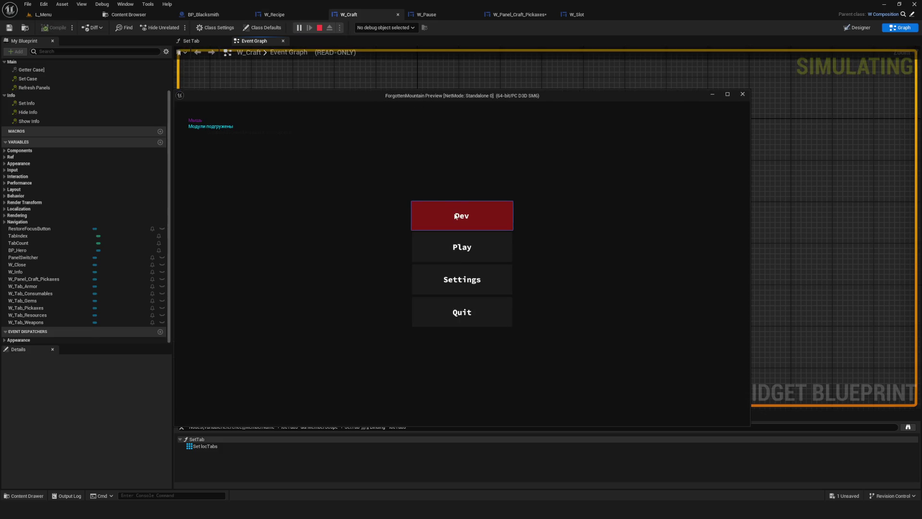
pyautogui.click(456, 217)
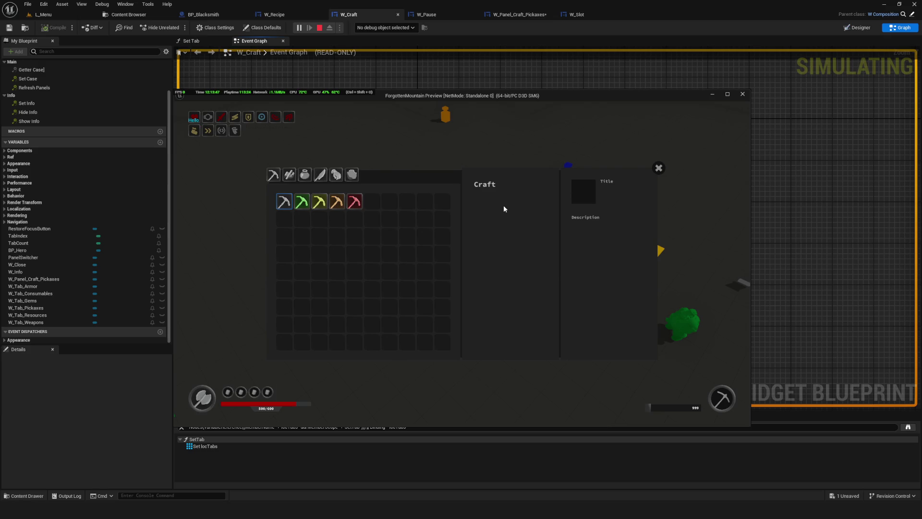
pyautogui.press('Escape')
# Step: Cut On Clicked (RestoreFocusButton) and Event Restore Focus from Set Keyboard Focus, save, and play
pyautogui.scroll(7, 471, 250)
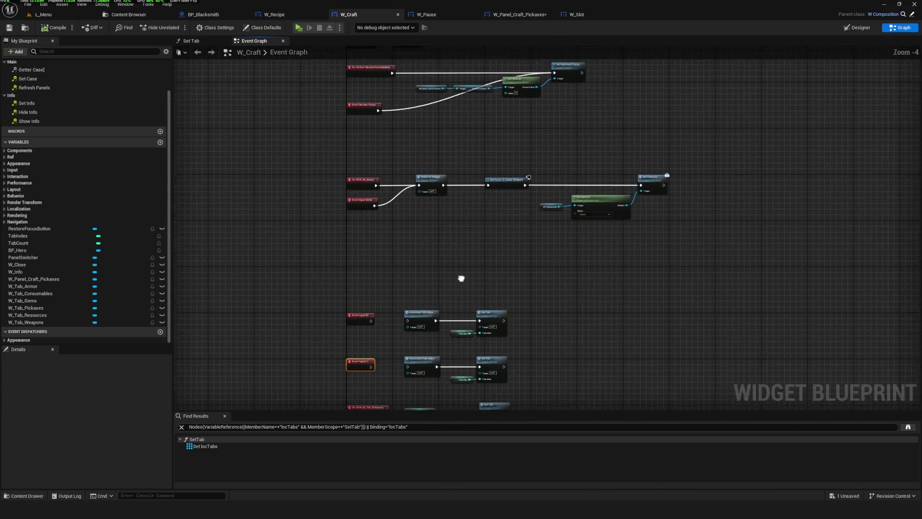
pyautogui.moveTo(399, 197); pyautogui.dragTo(481, 400)
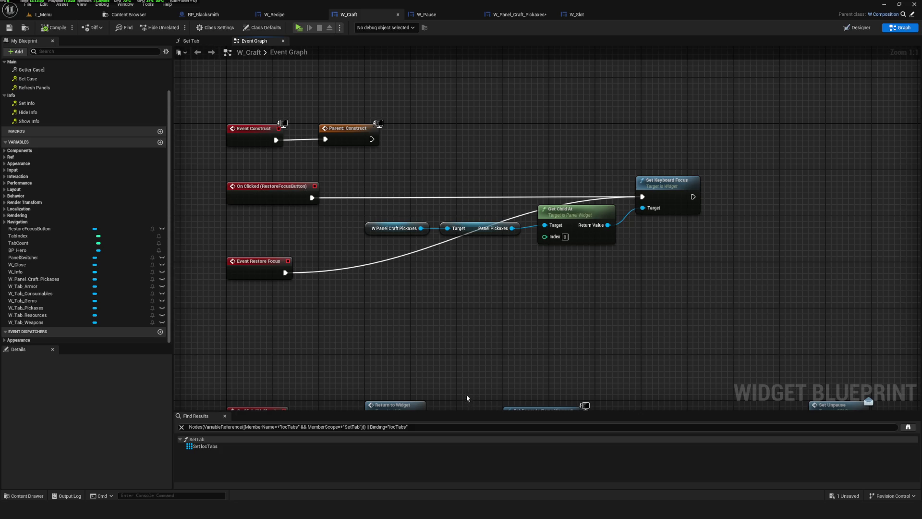
pyautogui.keyDown('alt'); pyautogui.click(312, 198); pyautogui.keyUp('alt')
pyautogui.keyDown('alt'); pyautogui.click(285, 273); pyautogui.keyUp('alt')
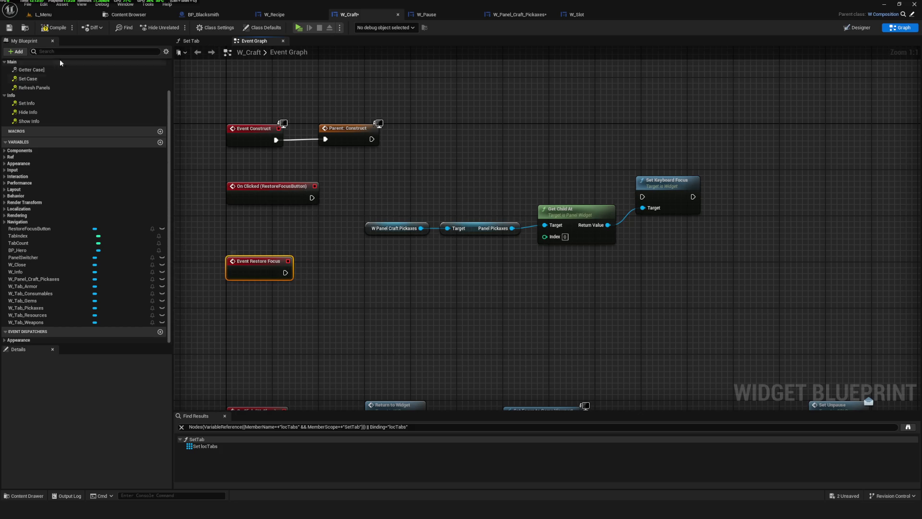
pyautogui.click(9, 27)
pyautogui.click(299, 29)
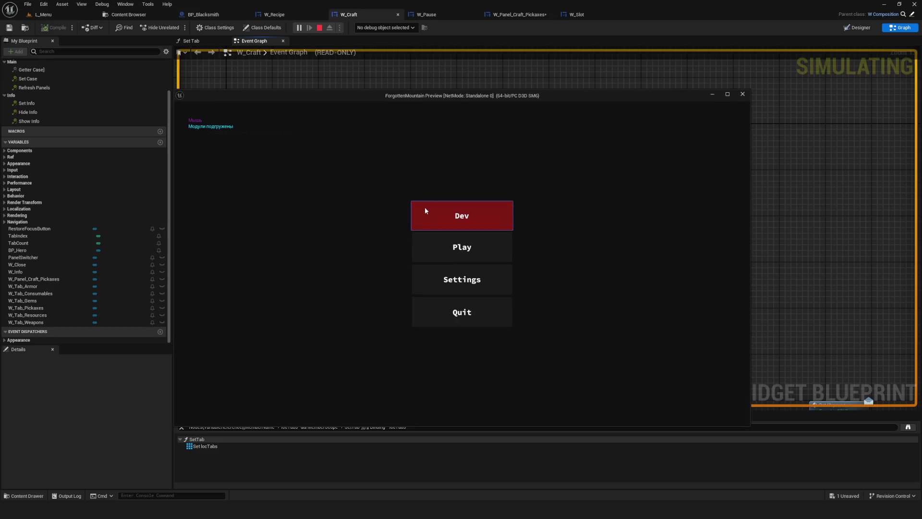
# Step: Reconnect Event Restore Focus to Set Keyboard Focus in W_Craft and save
pyautogui.click(481, 224)
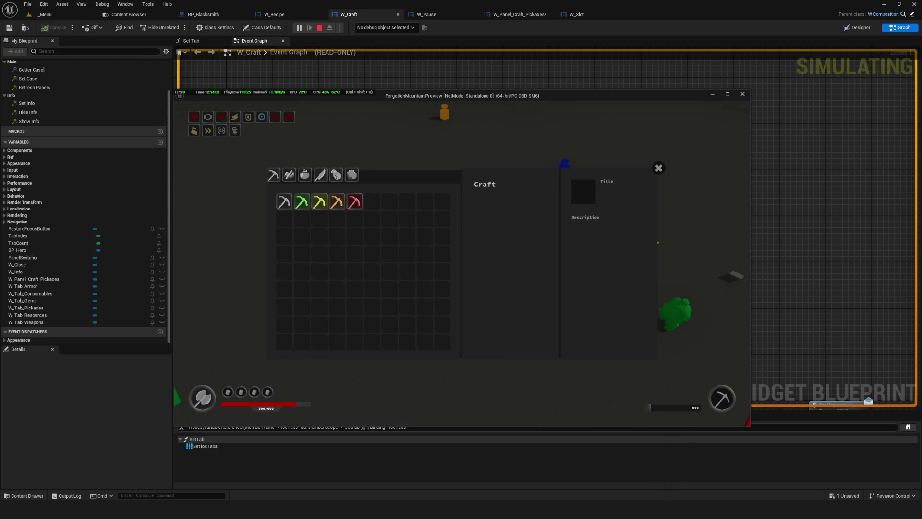
pyautogui.press('Escape')
pyautogui.rightClick(334, 227)
pyautogui.click(294, 239)
pyautogui.moveTo(285, 273)
pyautogui.mouseDown()
pyautogui.moveTo(313, 280)
pyautogui.moveTo(642, 197)
pyautogui.mouseUp()
pyautogui.click(9, 27)
# Step: Play-test: enter the level, open the Craft panel with C, close it, and stop
pyautogui.click(298, 28)
pyautogui.press('Return')
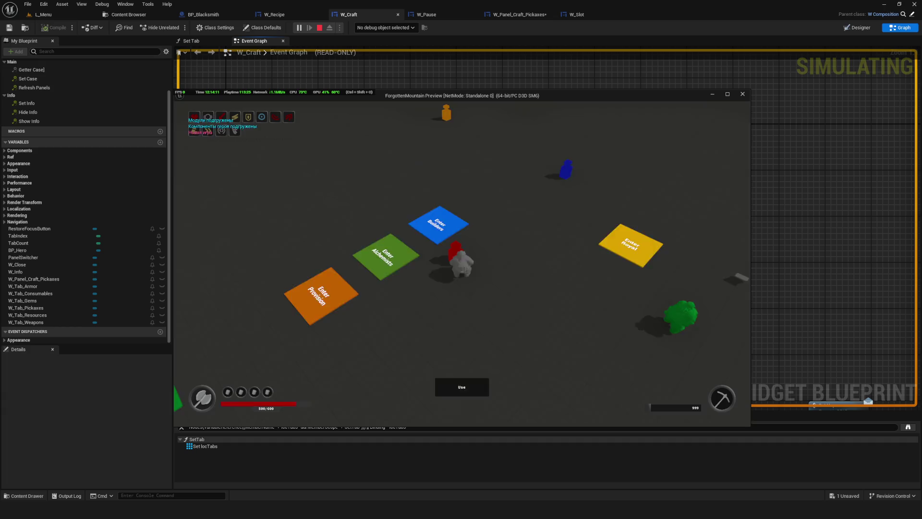
pyautogui.press('c')
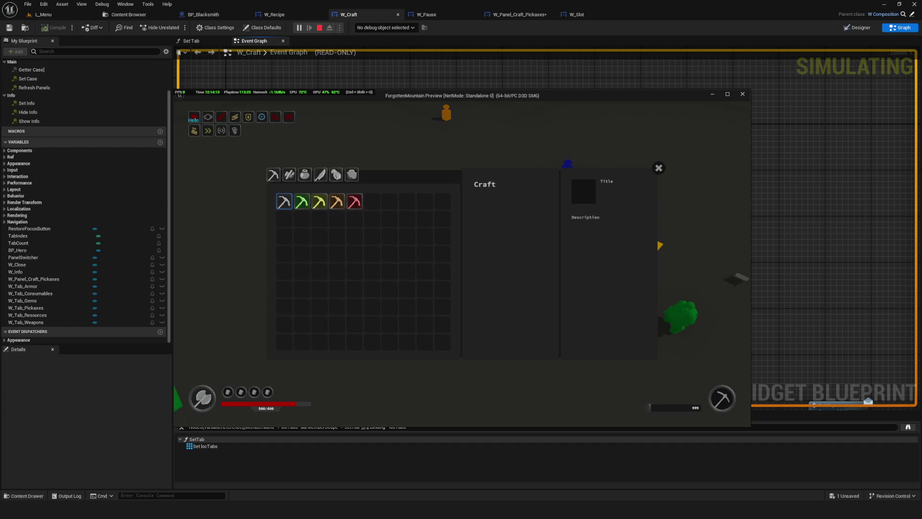
pyautogui.click(659, 168)
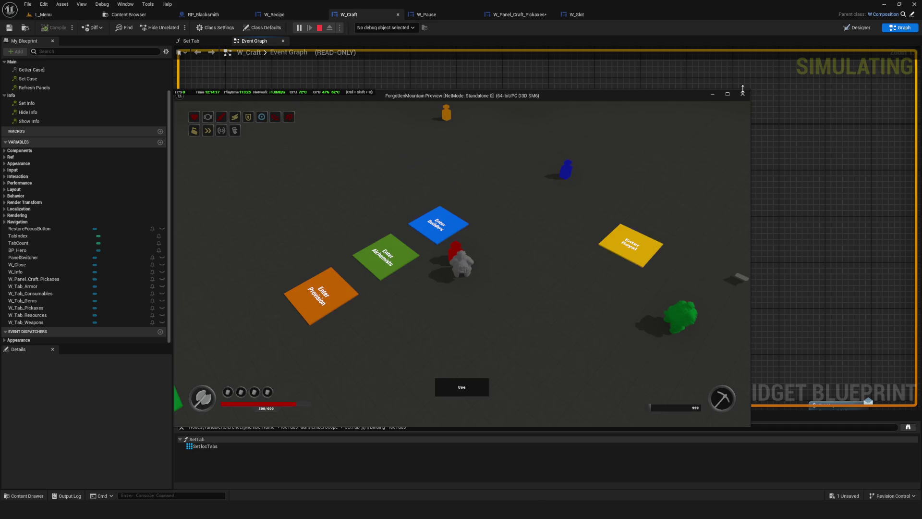
pyautogui.click(743, 93)
# Step: Browse to Environment > 01_Global > Interactable and open BP_Interaction
pyautogui.click(127, 14)
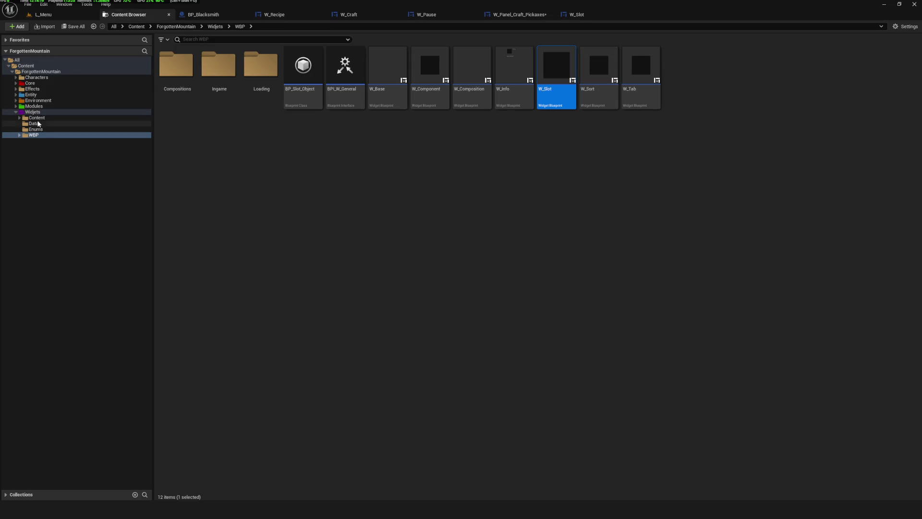
pyautogui.click(16, 101)
pyautogui.click(80, 107)
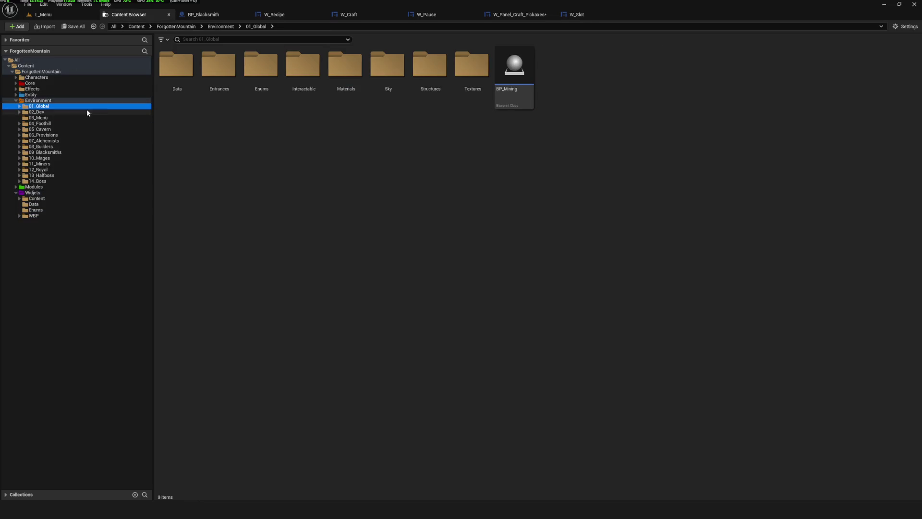
pyautogui.doubleClick(303, 66)
pyautogui.doubleClick(363, 77)
pyautogui.scroll(-10, 399, 216)
pyautogui.scroll(5, 399, 216)
# Step: Open the BP_Blacksmith blueprint's event graph from the Interactable folder
pyautogui.hotkey('ctrl', 'b')
pyautogui.click(241, 76)
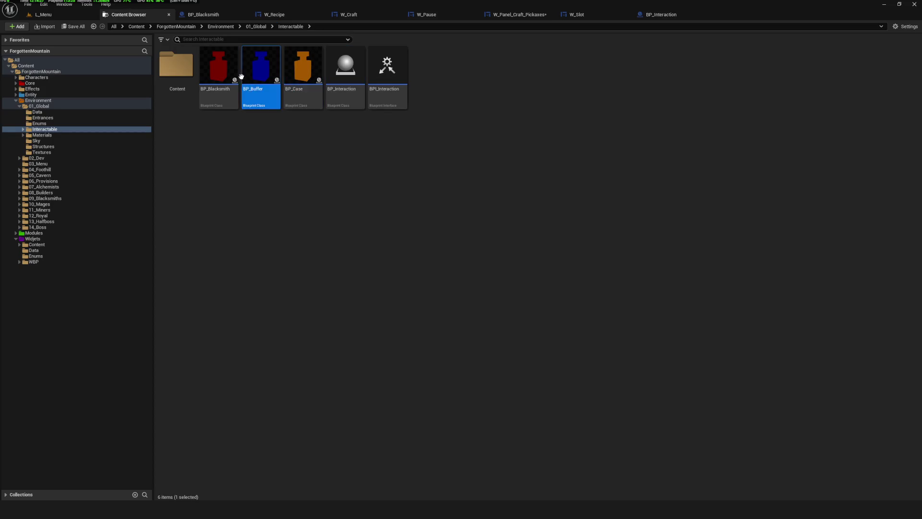
pyautogui.click(220, 88)
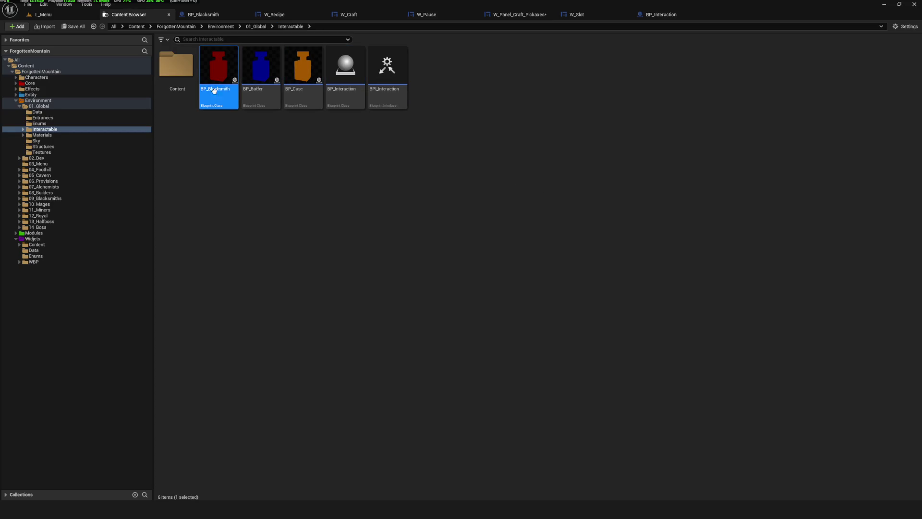
pyautogui.moveTo(305, 100)
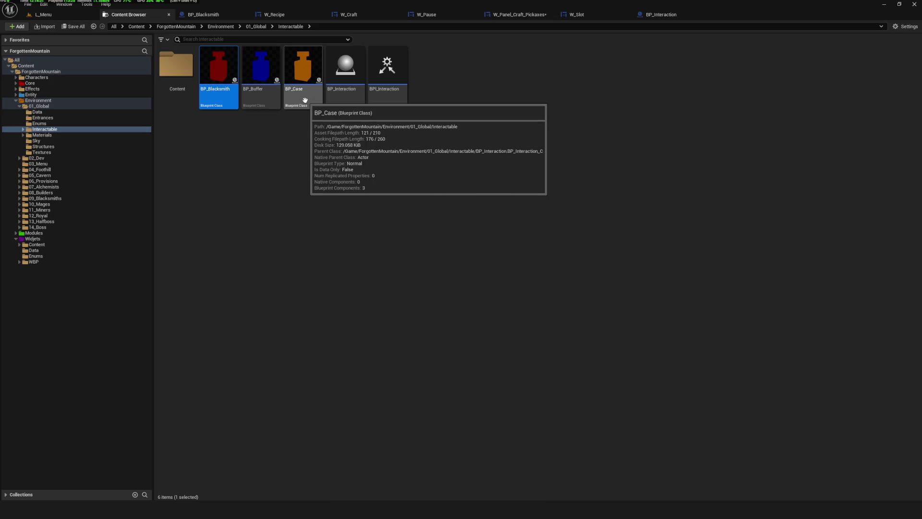
pyautogui.doubleClick(218, 96)
pyautogui.scroll(-10, 456, 197)
pyautogui.scroll(6, 398, 191)
pyautogui.moveTo(477, 182); pyautogui.dragTo(53, 133)
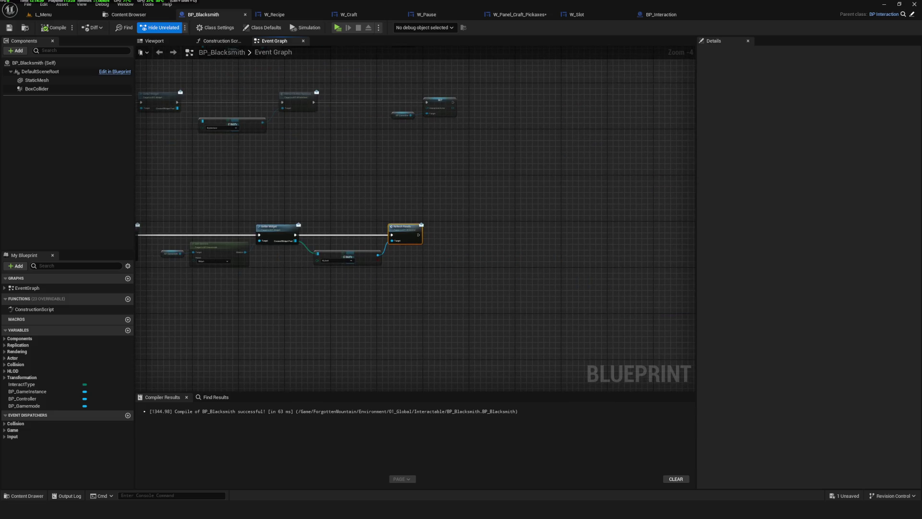
# Step: Turn off dimming of unrelated nodes and bring Get Service and Getter Widget into view
pyautogui.moveTo(192, 144); pyautogui.dragTo(381, 163)
pyautogui.click(144, 16)
pyautogui.click(208, 15)
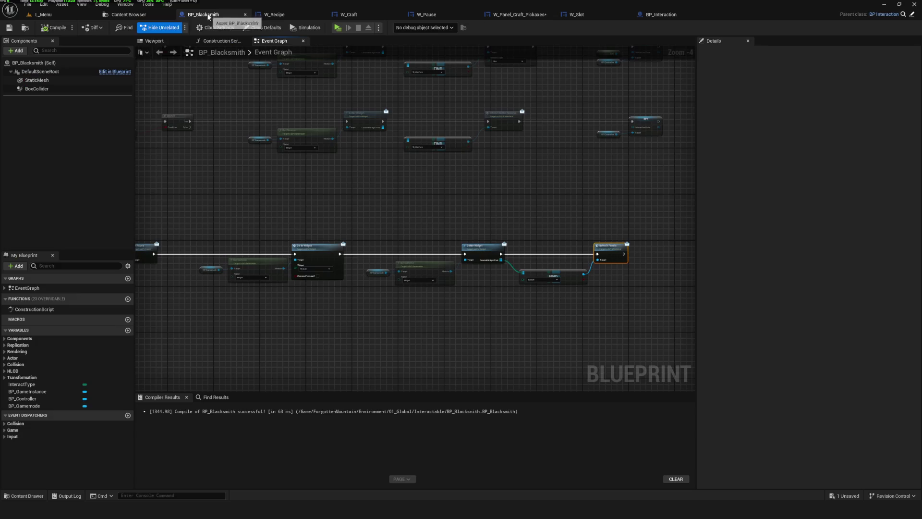
pyautogui.click(160, 28)
pyautogui.moveTo(317, 260); pyautogui.dragTo(393, 235)
pyautogui.scroll(4, 393, 235)
pyautogui.moveTo(523, 218); pyautogui.dragTo(20, 204)
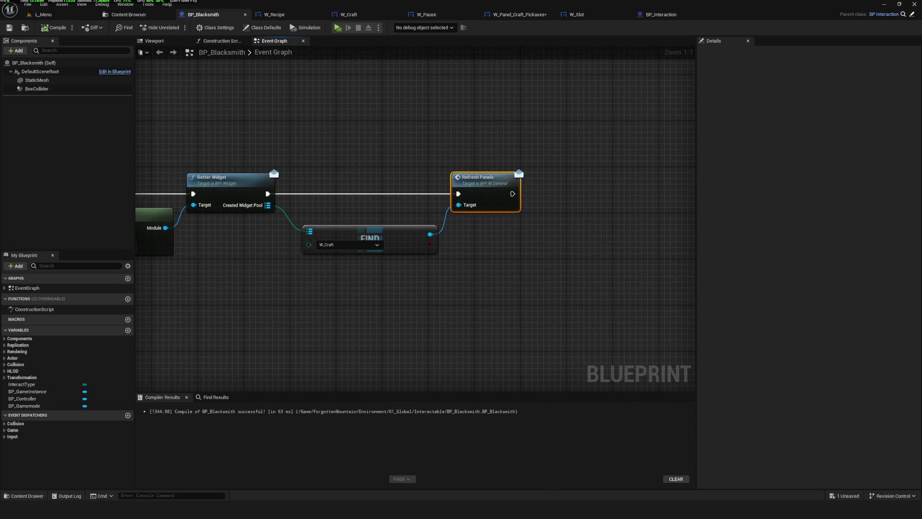
pyautogui.moveTo(522, 217); pyautogui.dragTo(523, 217)
# Step: Move the Refresh Panels node slightly right, save BP_Blacksmith, and review the Begin Overlap row
pyautogui.moveTo(484, 176); pyautogui.dragTo(501, 180)
pyautogui.moveTo(384, 203); pyautogui.dragTo(415, 206)
pyautogui.hotkey('ctrl', 's')
pyautogui.scroll(-2, 535, 207)
pyautogui.scroll(-1, 389, 208)
pyautogui.scroll(3, 226, 200)
pyautogui.moveTo(229, 203)
pyautogui.mouseDown()
pyautogui.moveTo(203, 209)
pyautogui.moveTo(423, 247)
pyautogui.moveTo(168, 244)
pyautogui.moveTo(392, 255)
pyautogui.mouseUp()
pyautogui.scroll(-5, 334, 240)
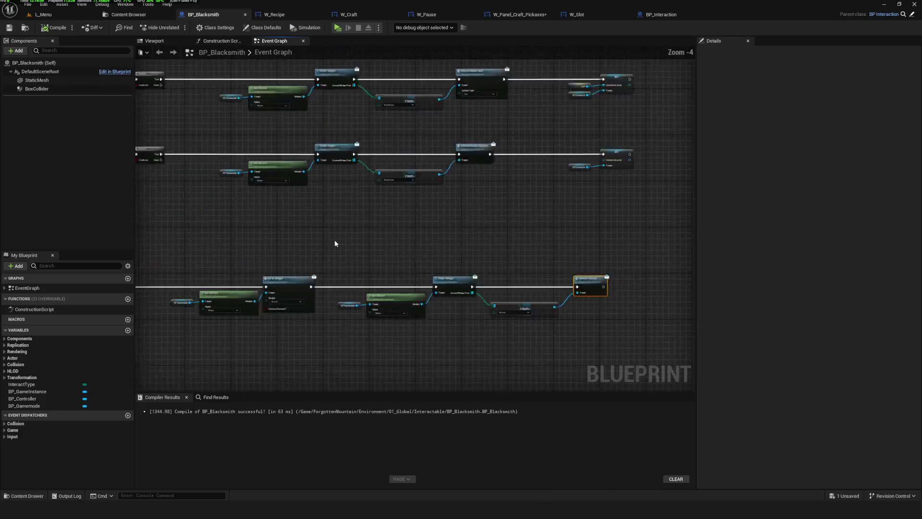
pyautogui.scroll(2, 475, 229)
pyautogui.moveTo(485, 223)
pyautogui.mouseDown()
pyautogui.moveTo(454, 267)
pyautogui.moveTo(449, 299)
pyautogui.moveTo(407, 249)
pyautogui.moveTo(80, 183)
pyautogui.mouseUp()
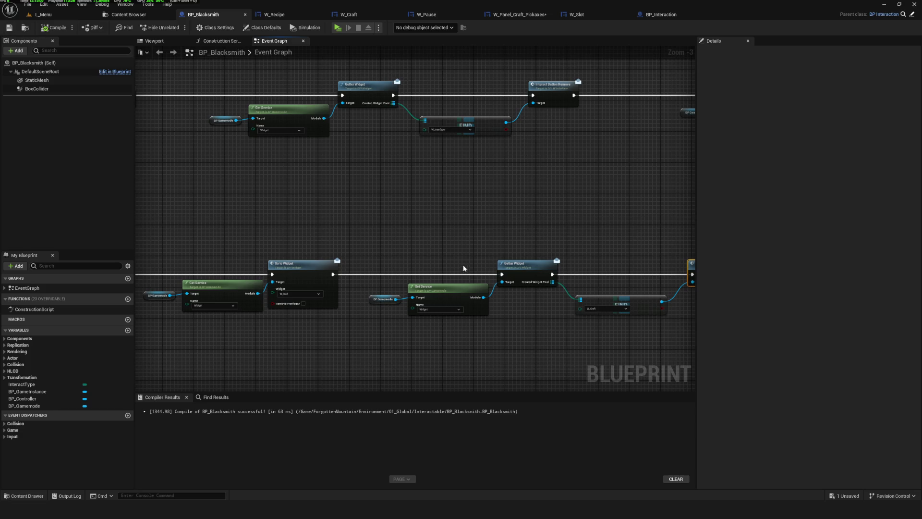
pyautogui.moveTo(462, 264); pyautogui.dragTo(185, 230)
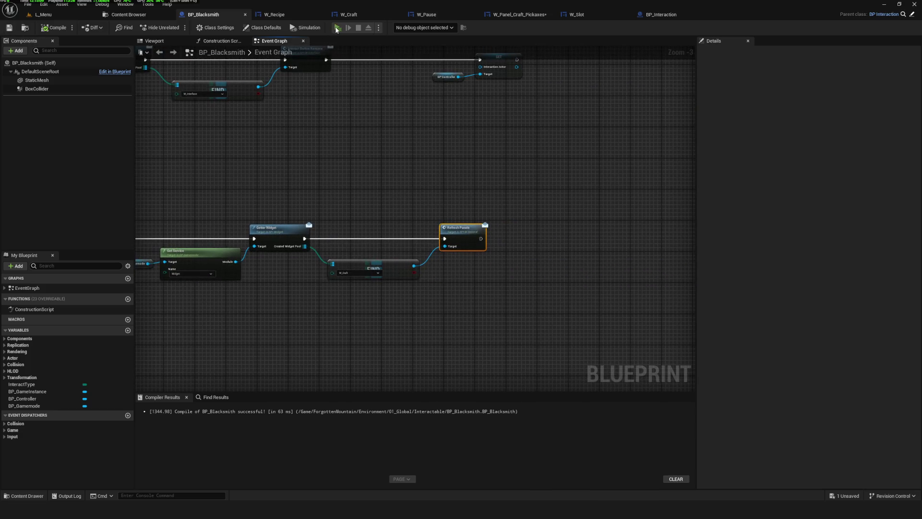
# Step: Play-test a new game, opening the Craft panel at the blacksmith with E, then stop
pyautogui.click(337, 28)
pyautogui.click(449, 220)
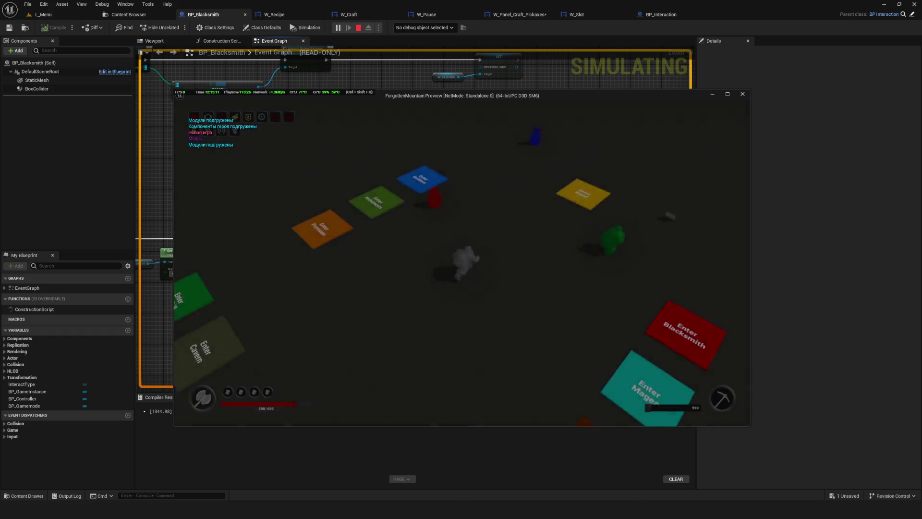
pyautogui.press('e')
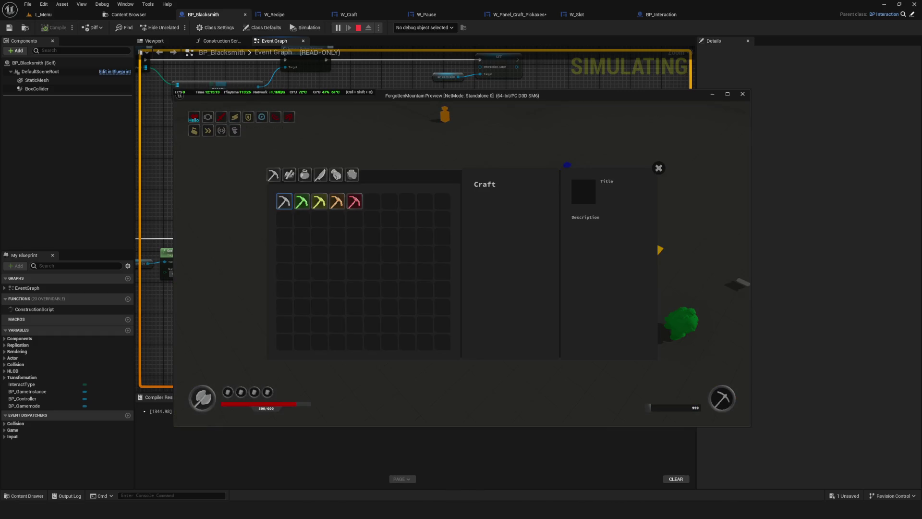
pyautogui.press('Escape')
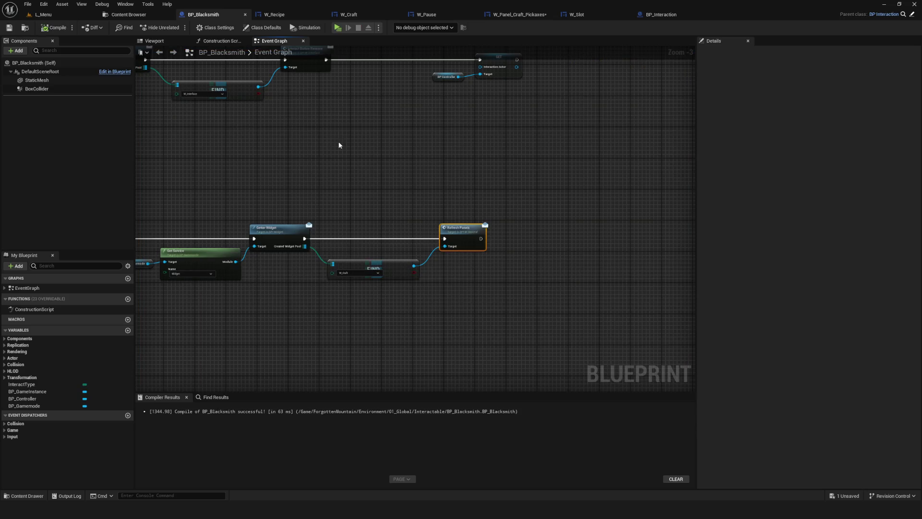
# Step: Open the SC_Widget blueprint from Modules > Services > Widget and show its event graph
pyautogui.click(129, 14)
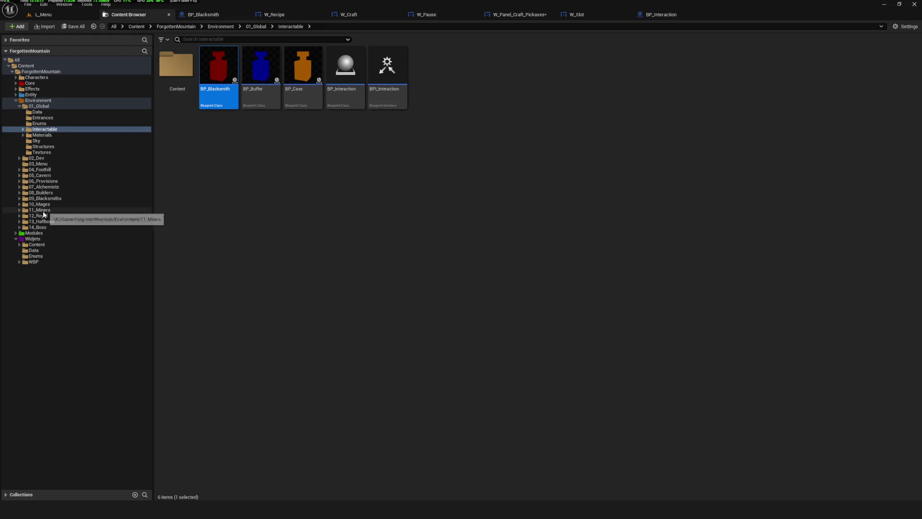
pyautogui.click(16, 233)
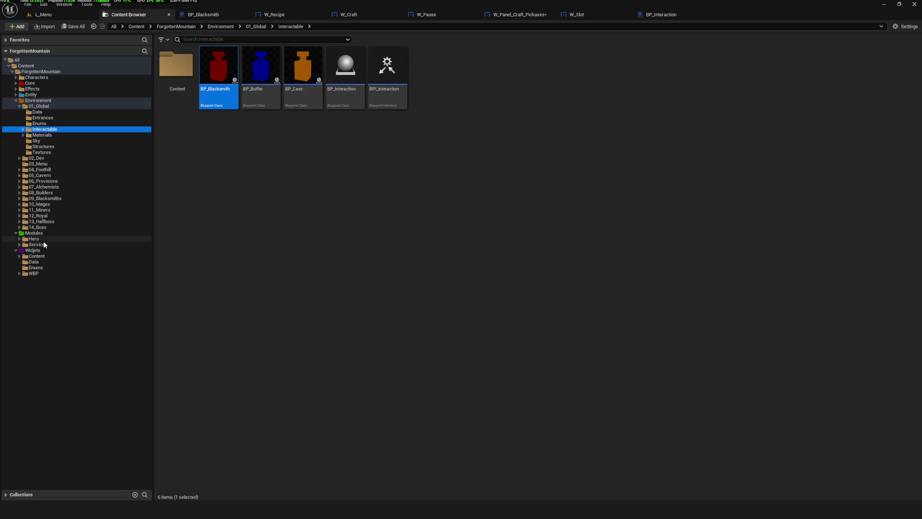
pyautogui.click(47, 245)
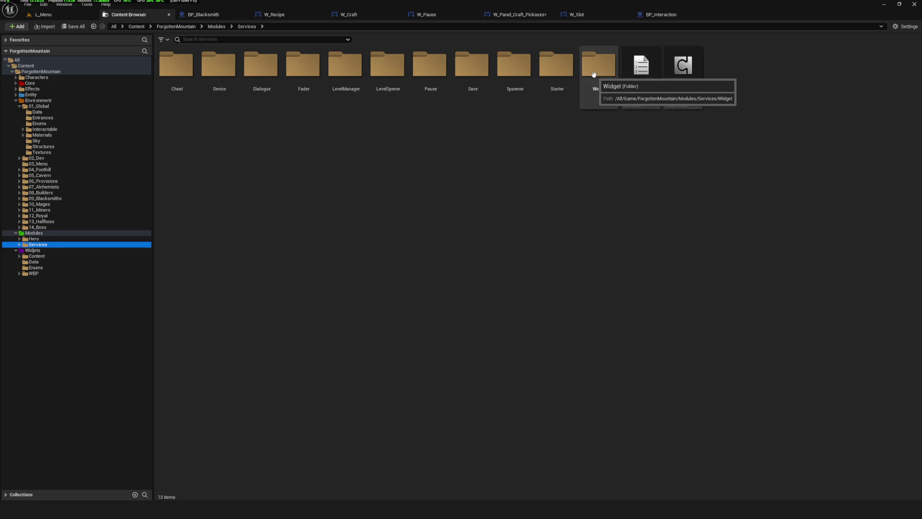
pyautogui.doubleClick(594, 74)
pyautogui.doubleClick(219, 68)
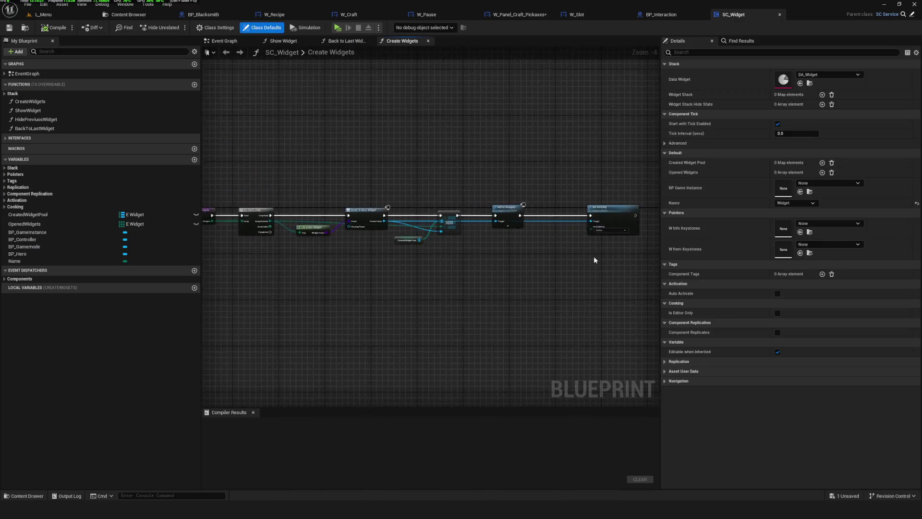
pyautogui.click(224, 40)
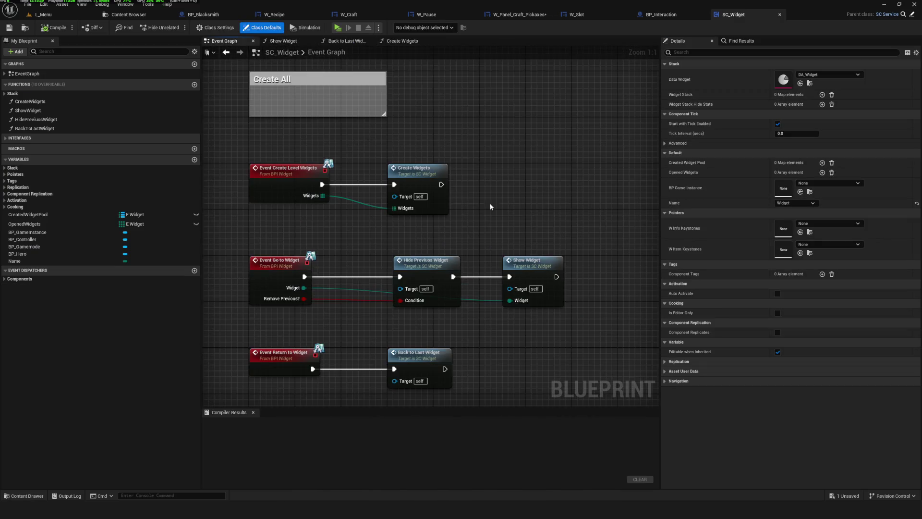
# Step: Review the Back to Last Widget function and its Restore Focus node, then go back
pyautogui.scroll(-5, 407, 232)
pyautogui.scroll(6, 429, 240)
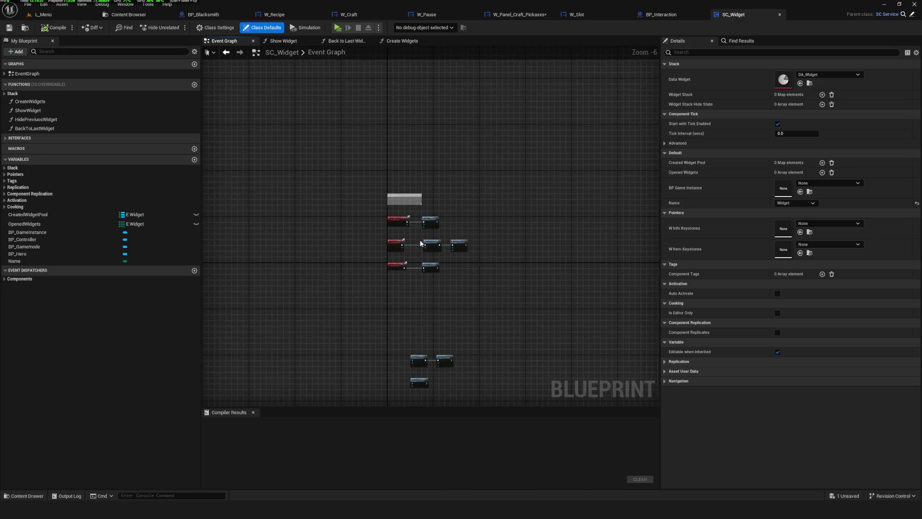
pyautogui.scroll(-3, 465, 93)
pyautogui.scroll(3, 433, 120)
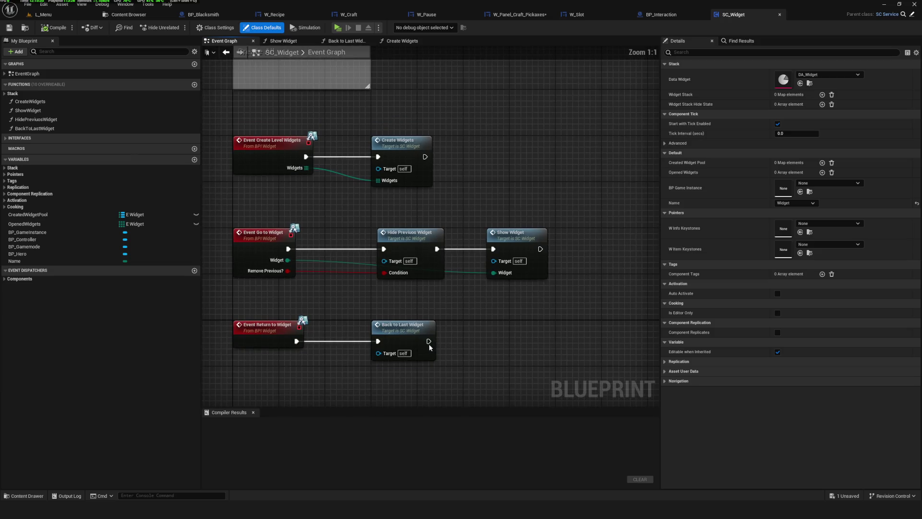
pyautogui.doubleClick(432, 298)
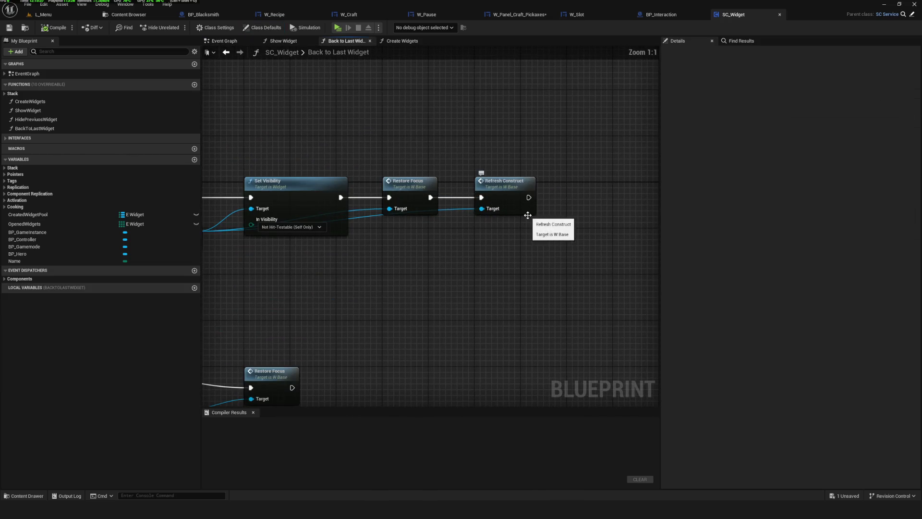
pyautogui.click(405, 192)
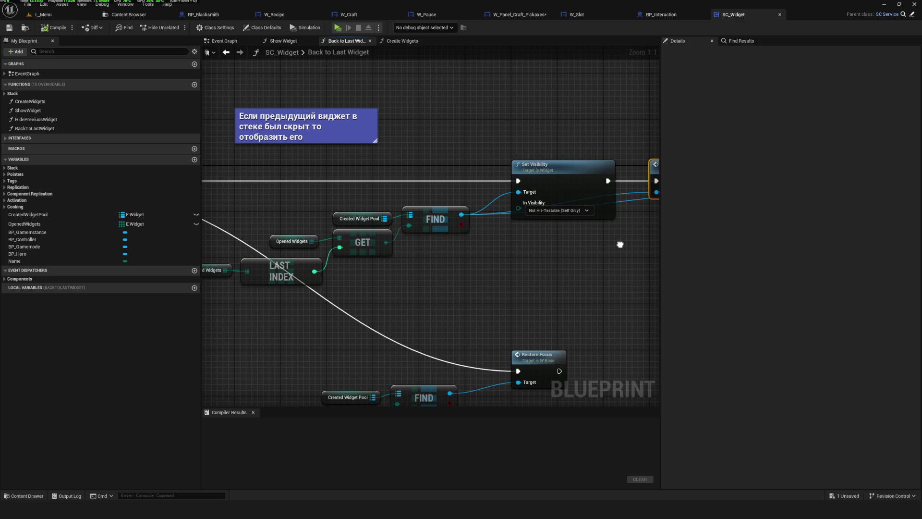
pyautogui.moveTo(620, 244)
pyautogui.mouseDown()
pyautogui.moveTo(419, 239)
pyautogui.moveTo(658, 201)
pyautogui.mouseUp()
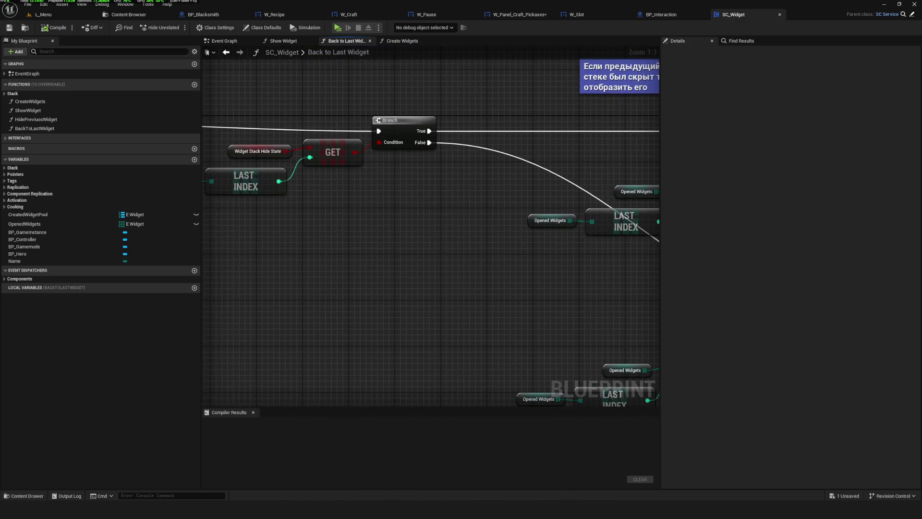
pyautogui.click(227, 53)
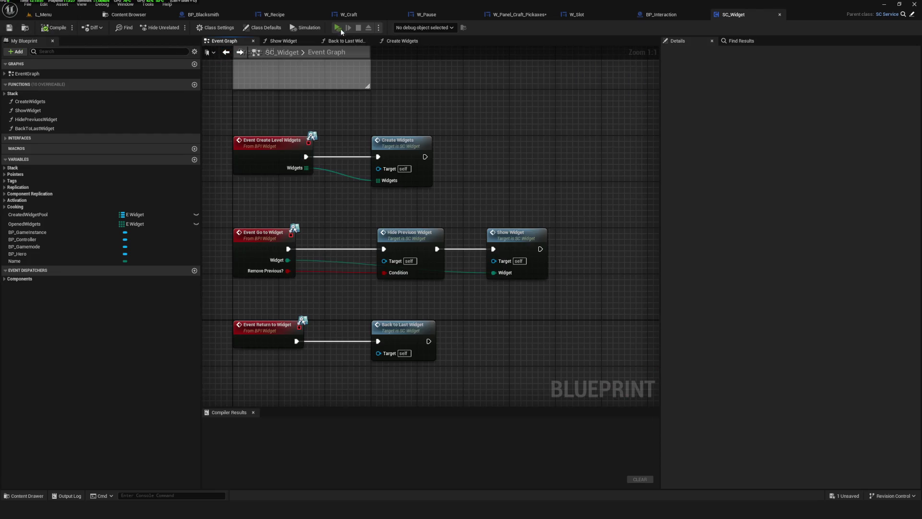
# Step: Play-test a new game, opening and closing the Craft panel, then stop
pyautogui.click(338, 29)
pyautogui.click(482, 220)
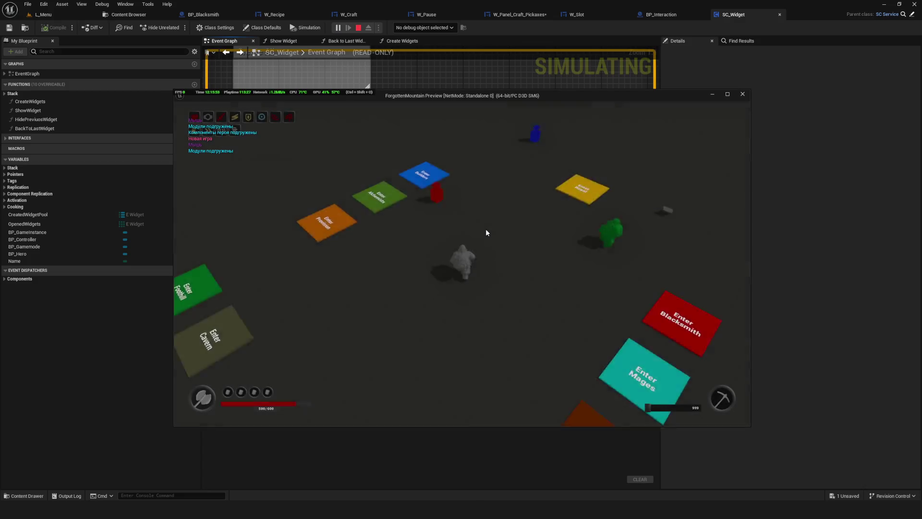
pyautogui.press('c')
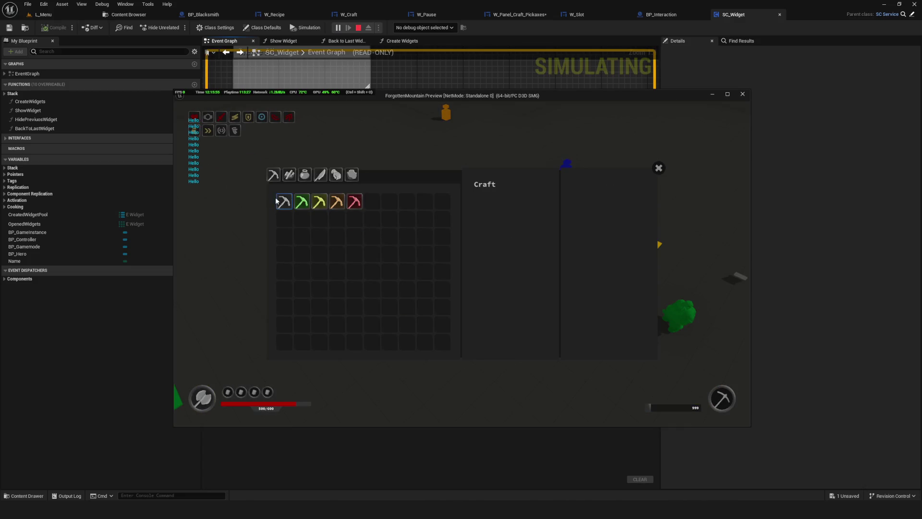
pyautogui.click(659, 168)
pyautogui.click(743, 94)
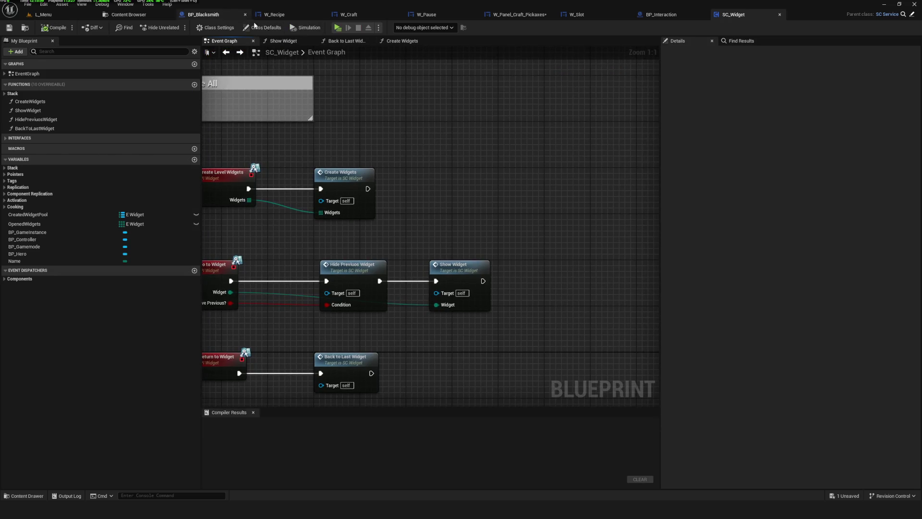
# Step: Zoom out and switch to the W_Craft widget blueprint's event graph
pyautogui.scroll(-10, 447, 225)
pyautogui.scroll(6, 447, 225)
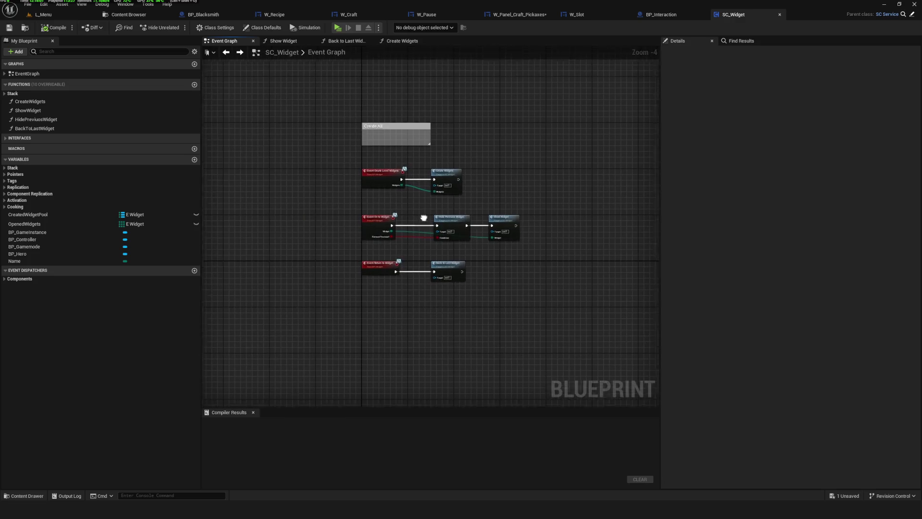
pyautogui.click(350, 15)
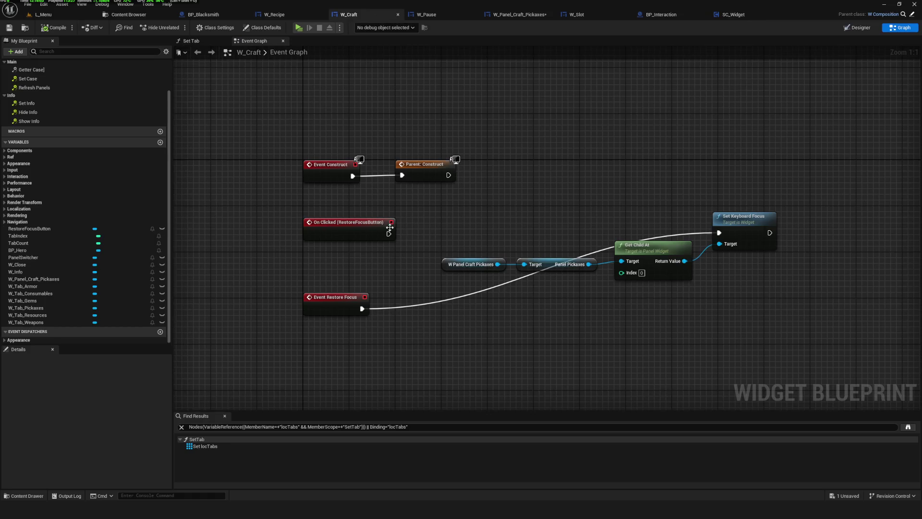
# Step: Wire On Clicked (RestoreFocusButton) to Set Keyboard Focus, save, and play-test the Craft panel
pyautogui.moveTo(340, 215); pyautogui.dragTo(670, 214)
pyautogui.hotkey('ctrl', 's')
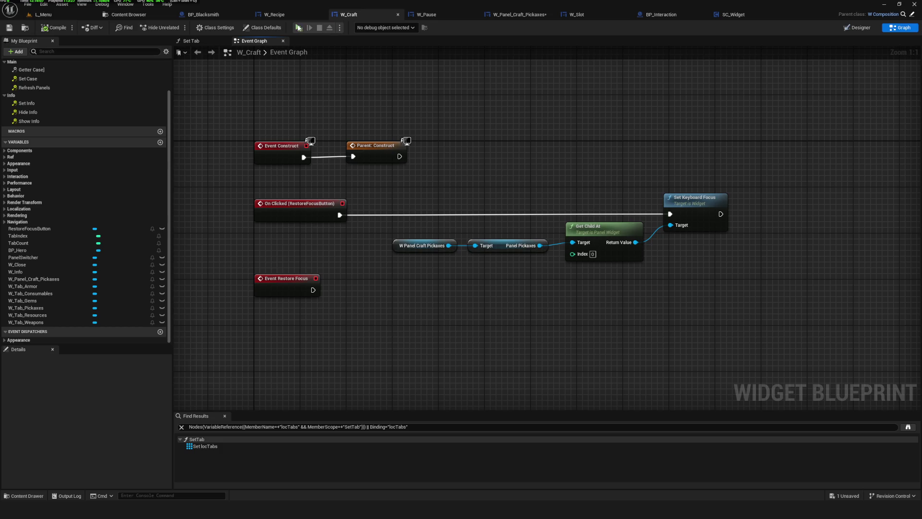
pyautogui.click(298, 27)
pyautogui.click(443, 211)
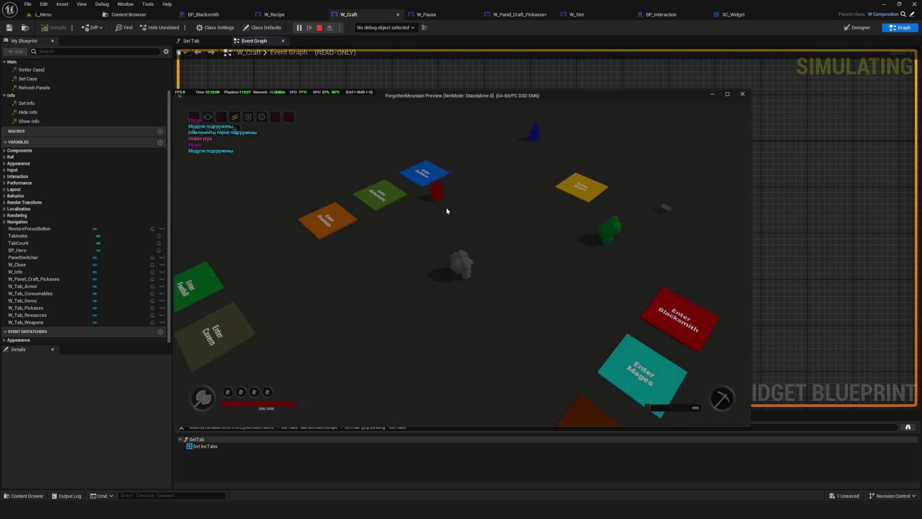
pyautogui.press('c')
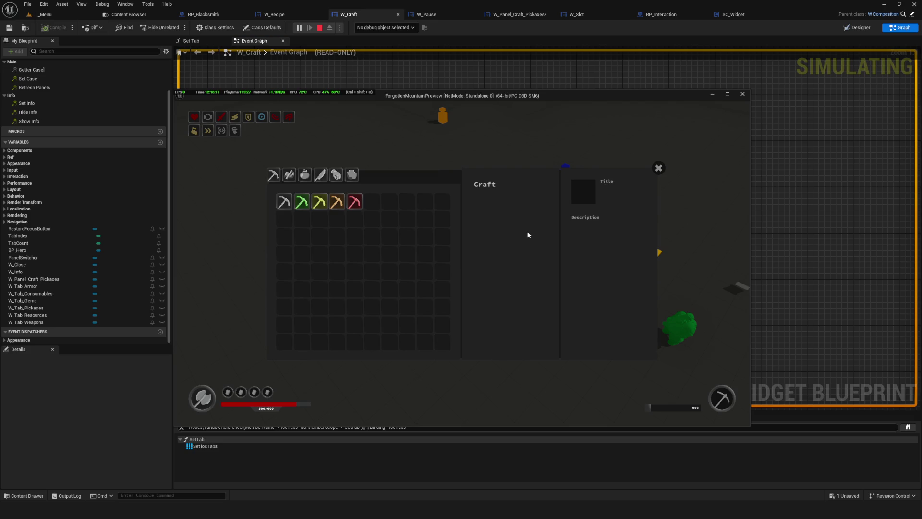
pyautogui.press('Escape')
# Step: Wire Refresh Slots to Set Keyboard Focus and play-test opening and closing the Craft panel
pyautogui.scroll(-6, 461, 188)
pyautogui.scroll(5, 426, 328)
pyautogui.moveTo(412, 309); pyautogui.dragTo(740, 309)
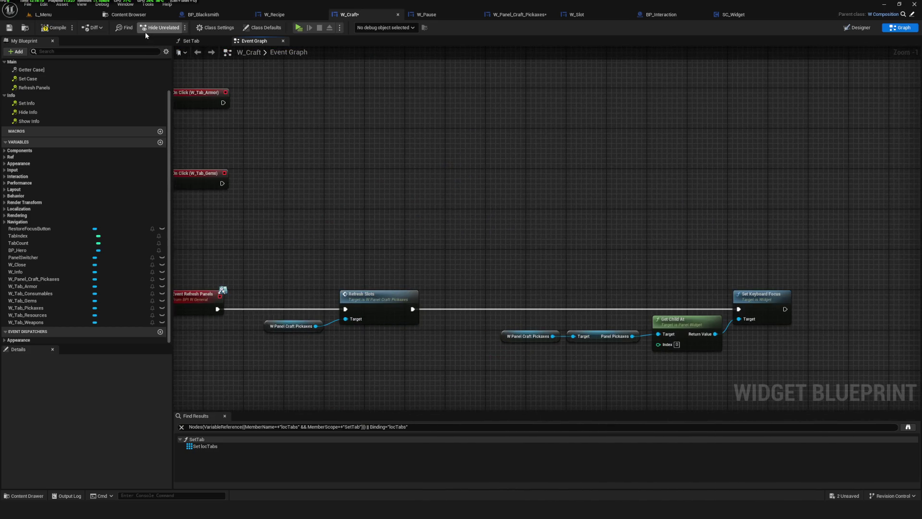
pyautogui.click(304, 28)
pyautogui.press('Return')
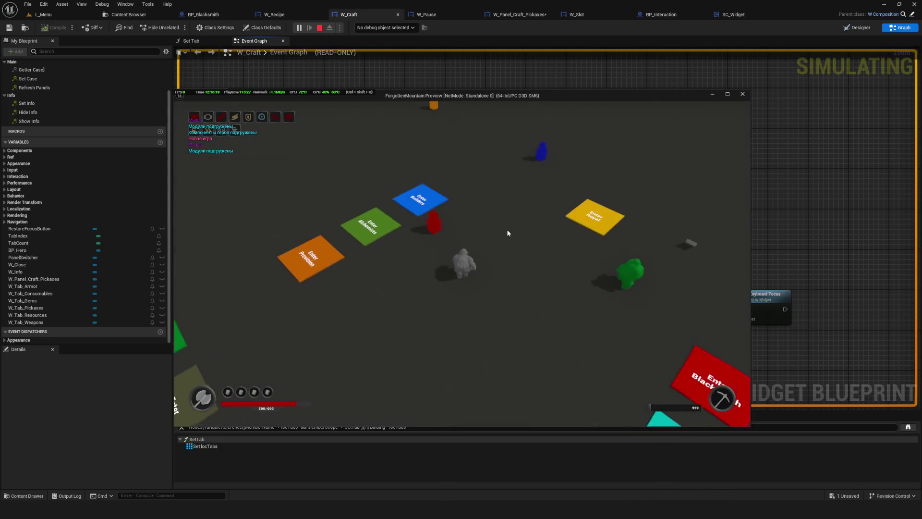
pyautogui.press('e')
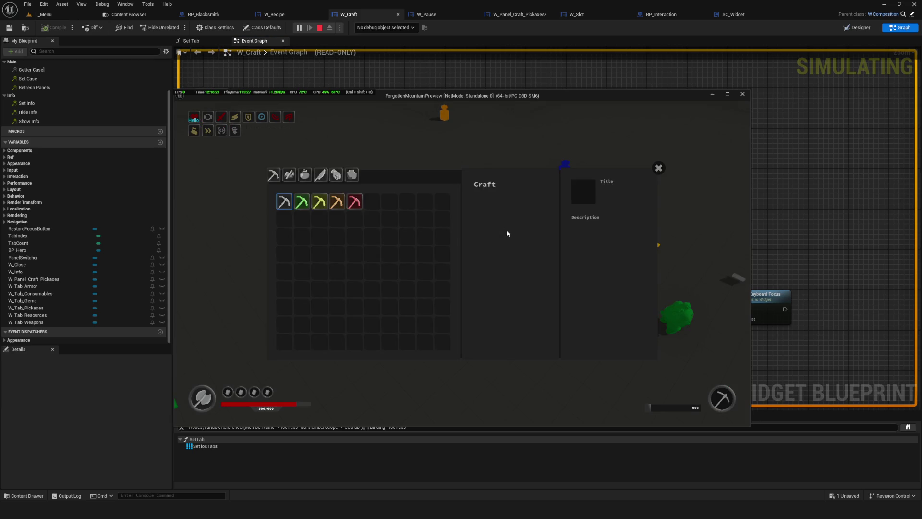
pyautogui.click(659, 168)
pyautogui.press('Escape')
pyautogui.scroll(-4, 488, 229)
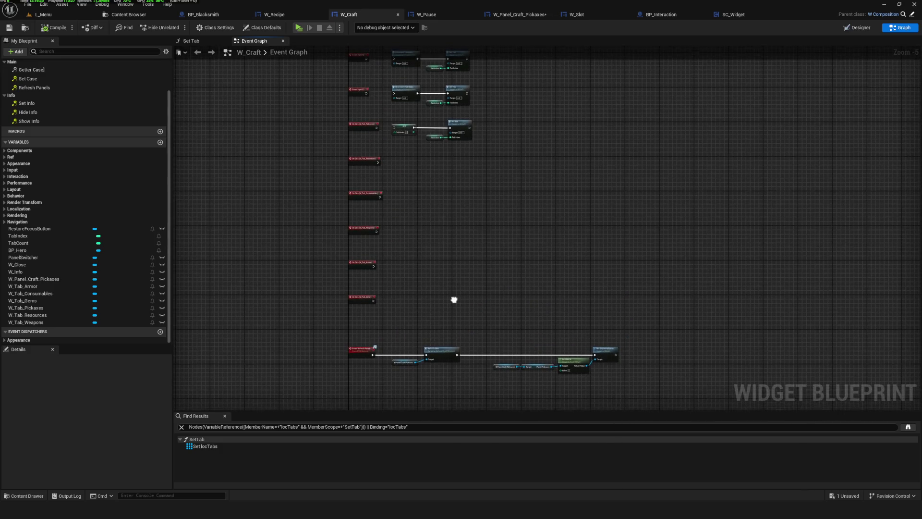
# Step: In W_Slot's Event Graph, add a custom event named OnFocus
pyautogui.click(590, 18)
pyautogui.scroll(1, 535, 259)
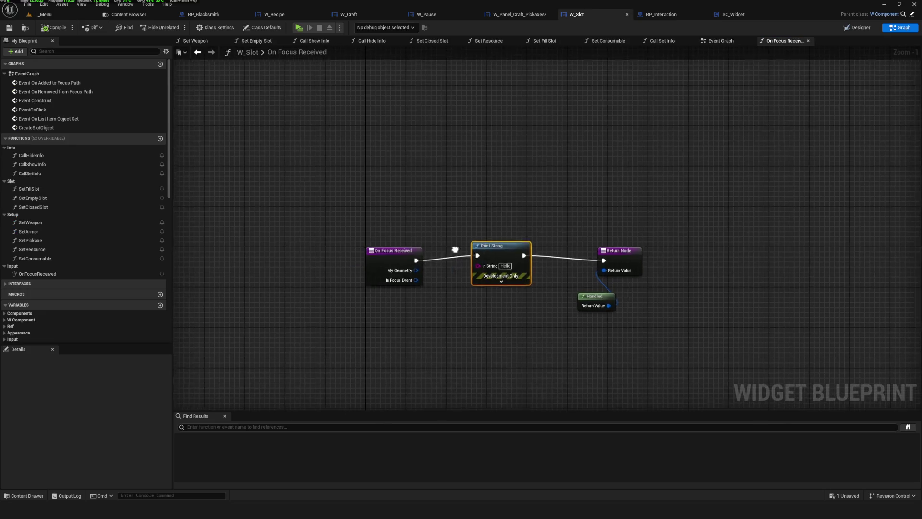
pyautogui.moveTo(482, 247); pyautogui.dragTo(494, 253)
pyautogui.moveTo(457, 218); pyautogui.dragTo(443, 220)
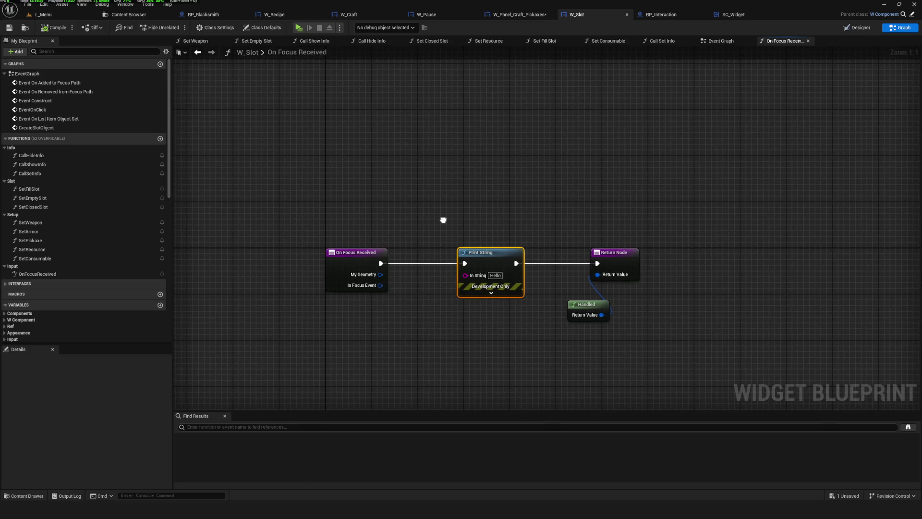
pyautogui.click(728, 43)
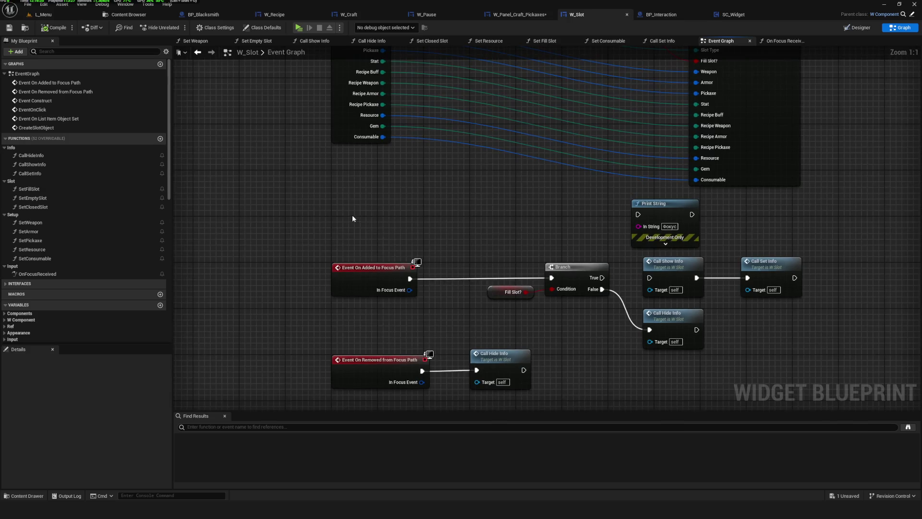
pyautogui.rightClick(353, 217)
pyautogui.write('Custom')
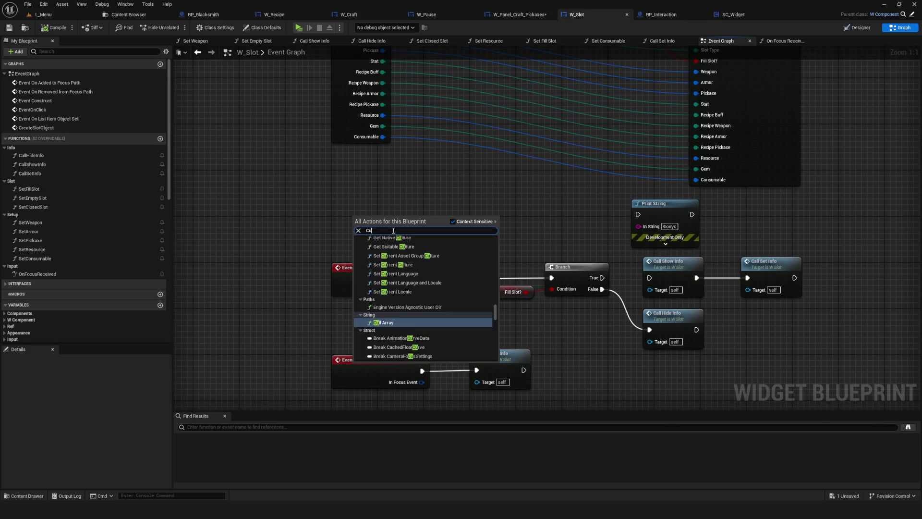
pyautogui.click(419, 246)
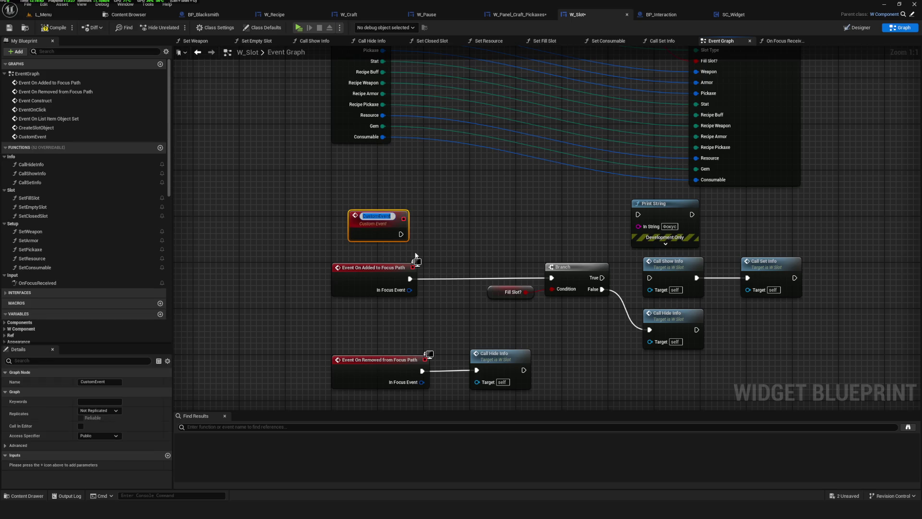
pyautogui.write('OnFocus')
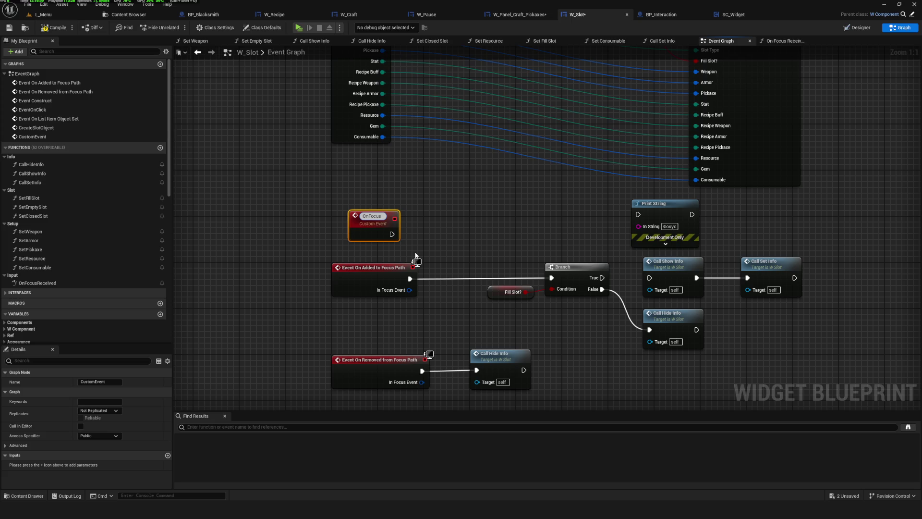
pyautogui.press('Return')
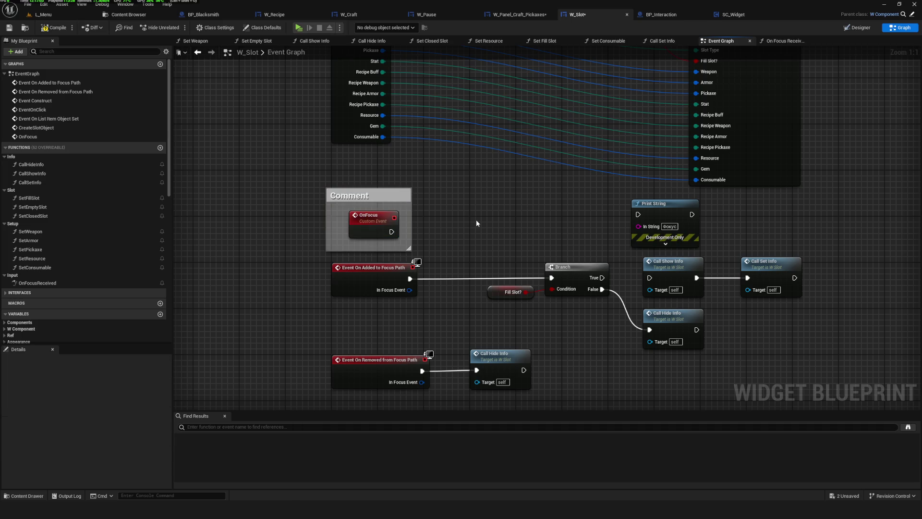
pyautogui.hotkey('ctrl', 'z')
pyautogui.hotkey('ctrl', 'y')
# Step: Comment OnFocus 'From Override Function', place it by the Branch, save, then open On Focus Received
pyautogui.write('c')
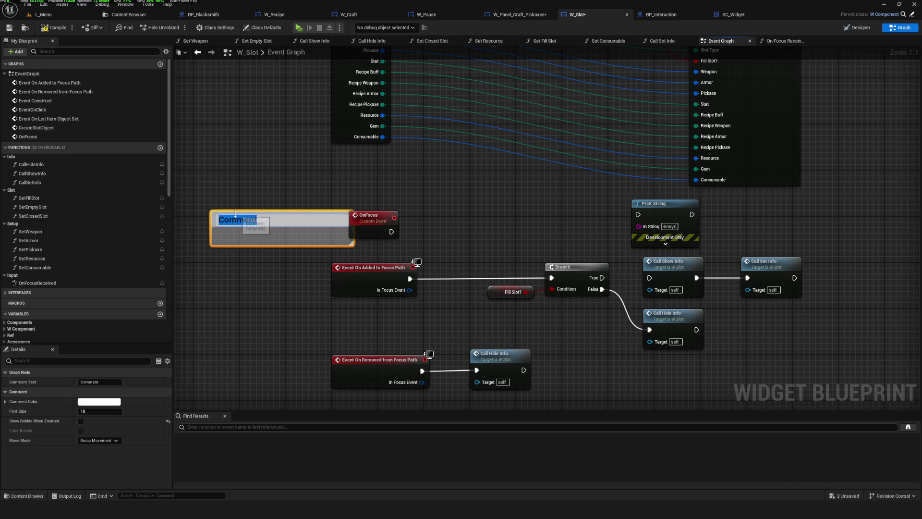
pyautogui.write('From Override Fu')
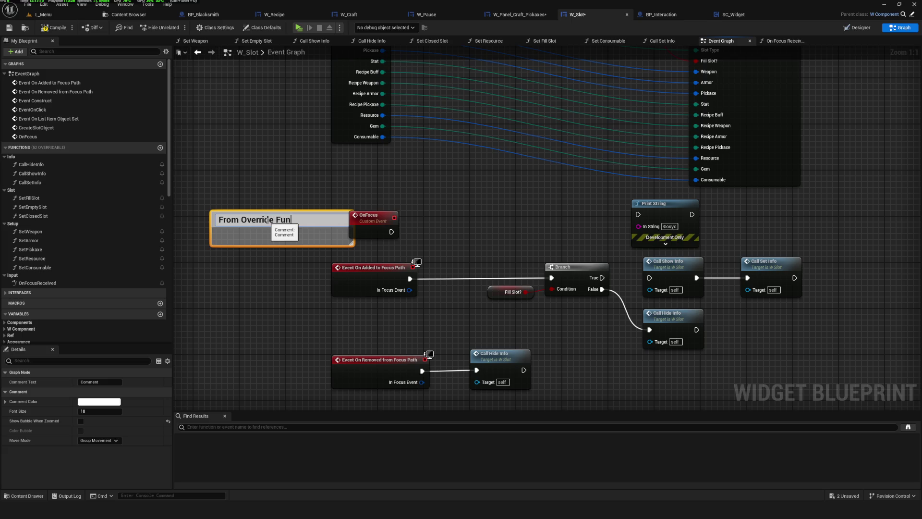
pyautogui.write('n')
pyautogui.press('Return')
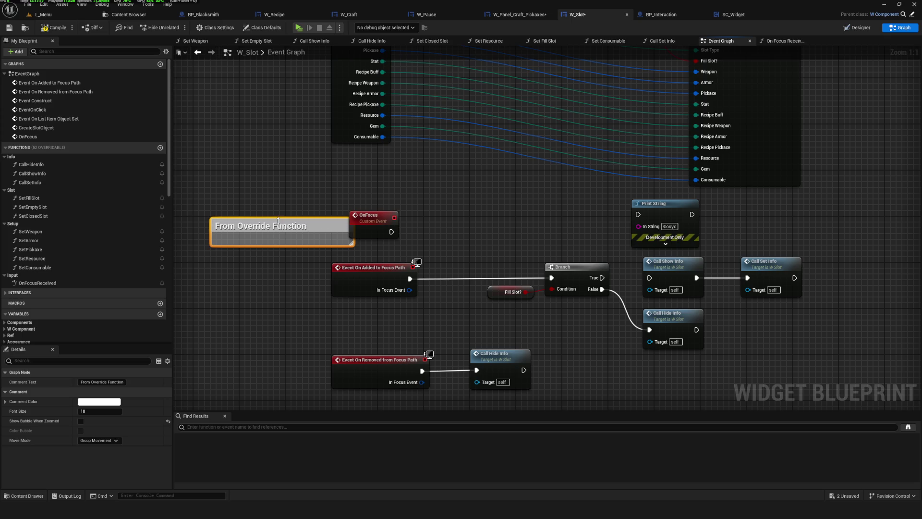
pyautogui.moveTo(315, 224); pyautogui.dragTo(255, 224)
pyautogui.moveTo(367, 227)
pyautogui.mouseDown()
pyautogui.moveTo(349, 222)
pyautogui.moveTo(555, 269)
pyautogui.moveTo(551, 278)
pyautogui.mouseUp()
pyautogui.hotkey('ctrl', 's')
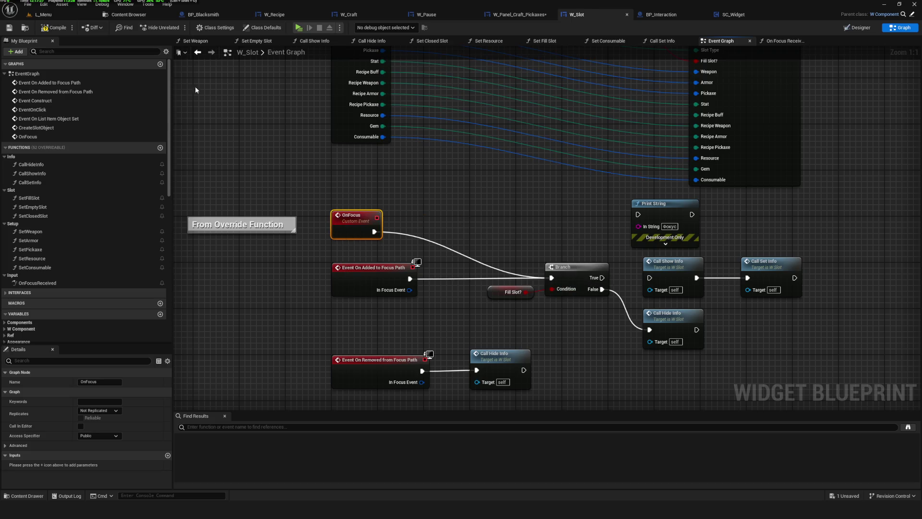
pyautogui.moveTo(329, 199); pyautogui.dragTo(396, 217)
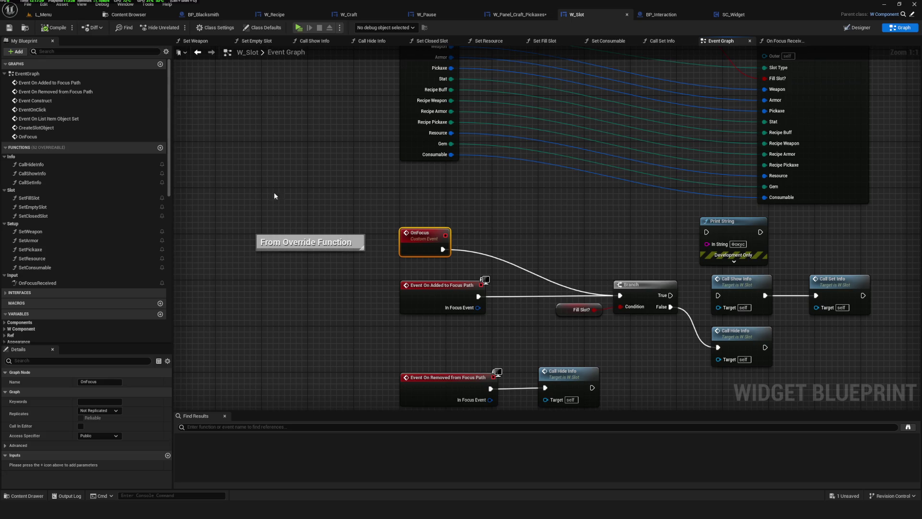
pyautogui.doubleClick(38, 283)
pyautogui.click(415, 264)
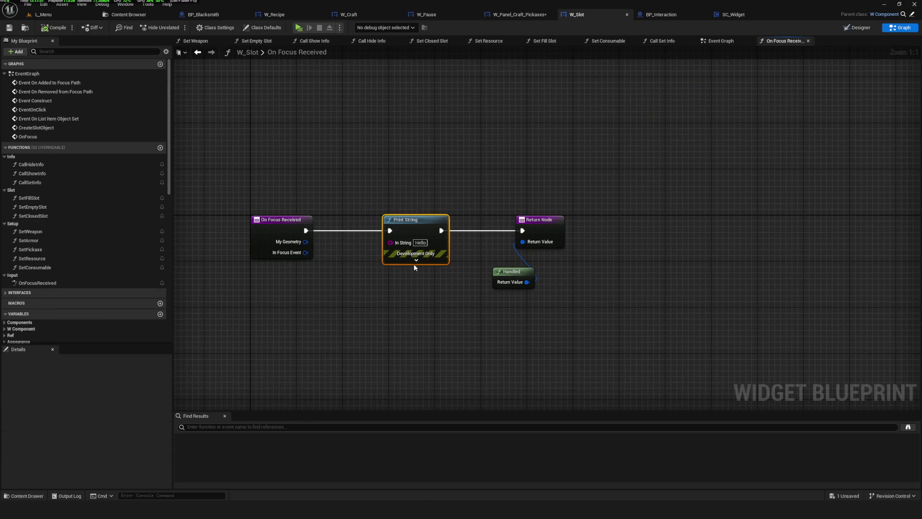
# Step: Replace Print String with an OnFocus call linked to the Return Node, save, and start play
pyautogui.press('Delete')
pyautogui.moveTo(306, 231); pyautogui.dragTo(368, 235)
pyautogui.write('OnFocus')
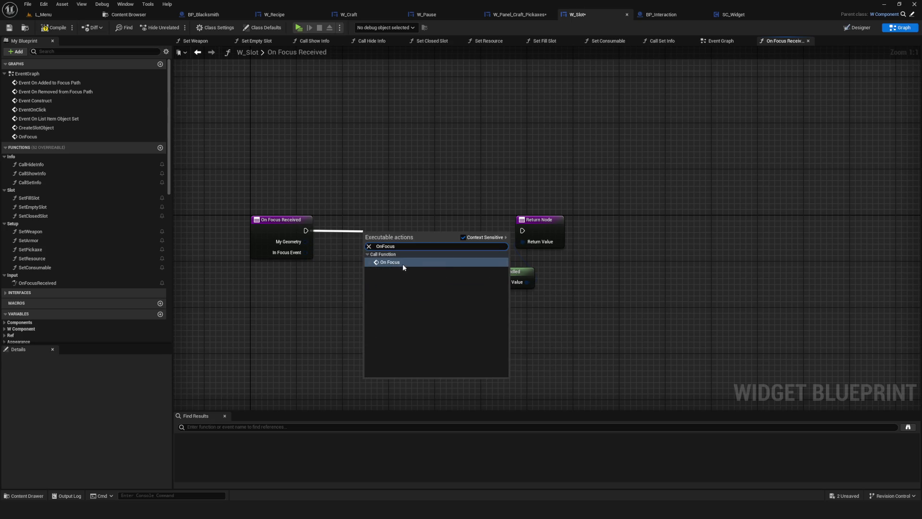
pyautogui.click(402, 263)
pyautogui.moveTo(391, 226)
pyautogui.mouseDown()
pyautogui.moveTo(404, 212)
pyautogui.moveTo(523, 231)
pyautogui.mouseUp()
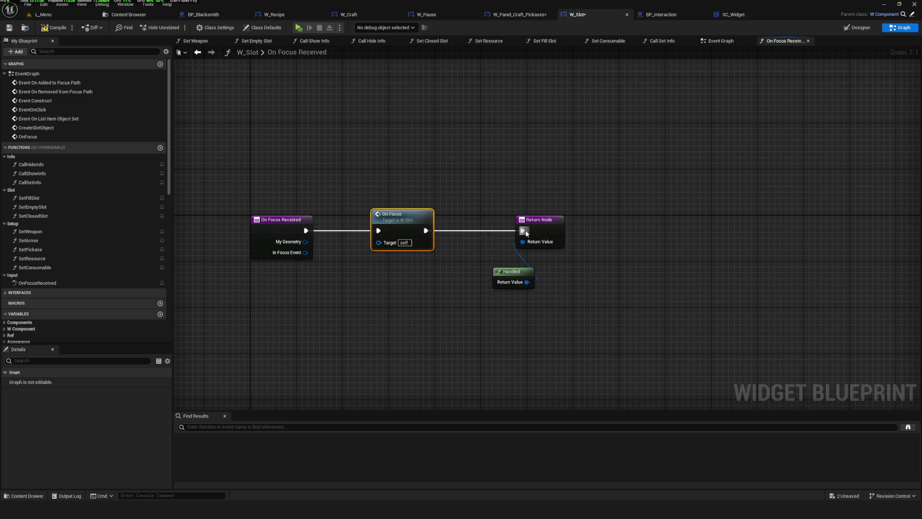
pyautogui.click(11, 29)
pyautogui.hotkey('alt', 'p')
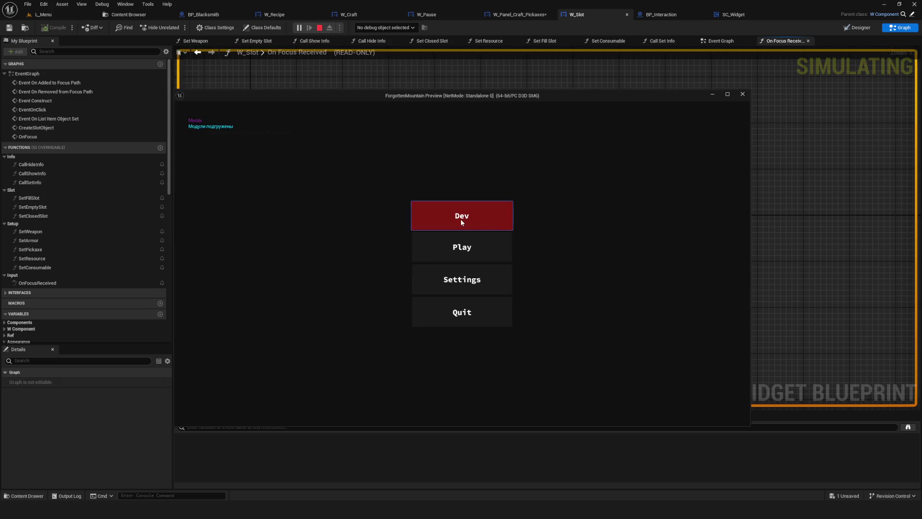
pyautogui.click(461, 220)
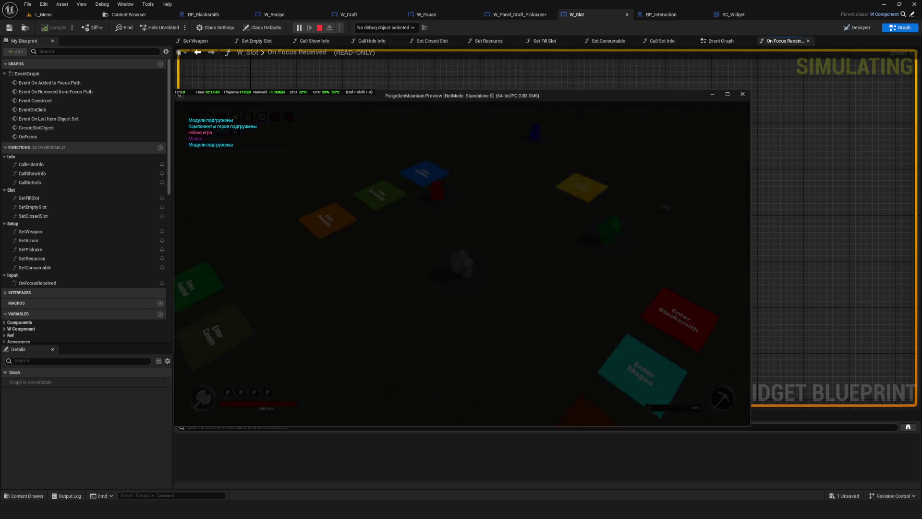
pyautogui.press('c')
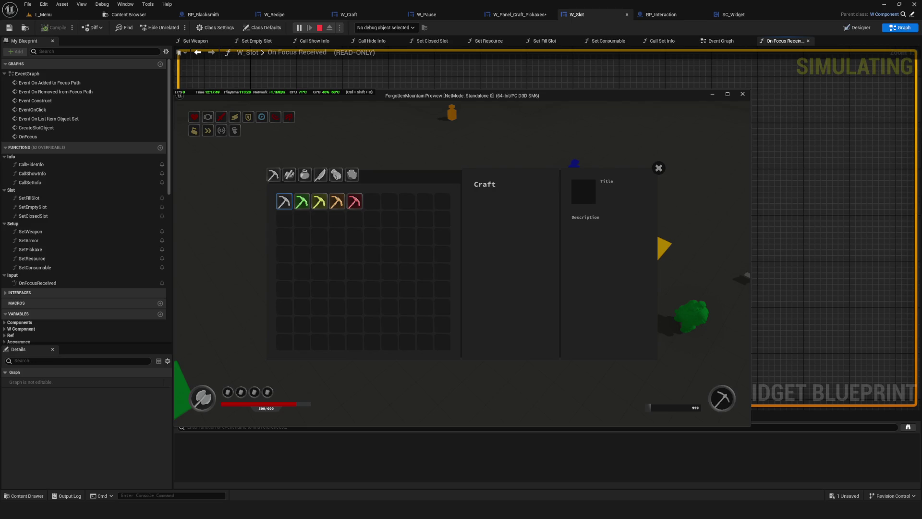
pyautogui.click(302, 202)
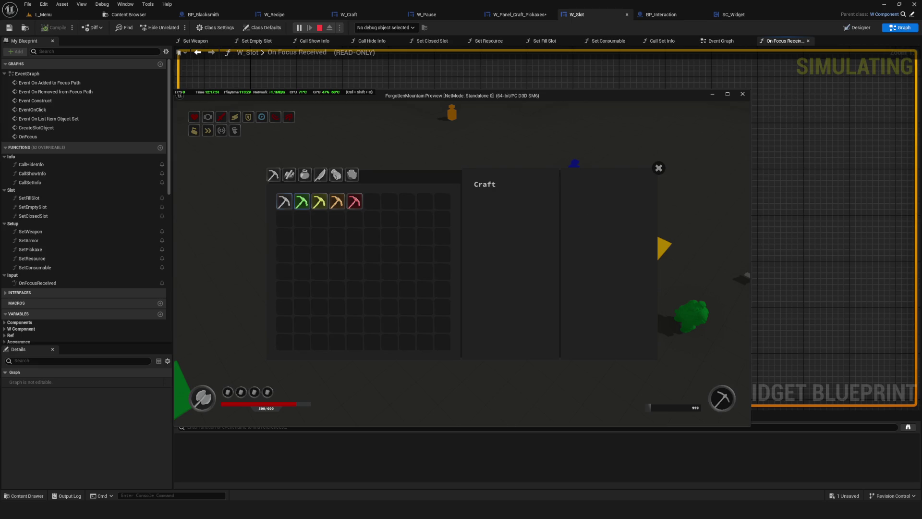
pyautogui.click(523, 243)
pyautogui.click(277, 204)
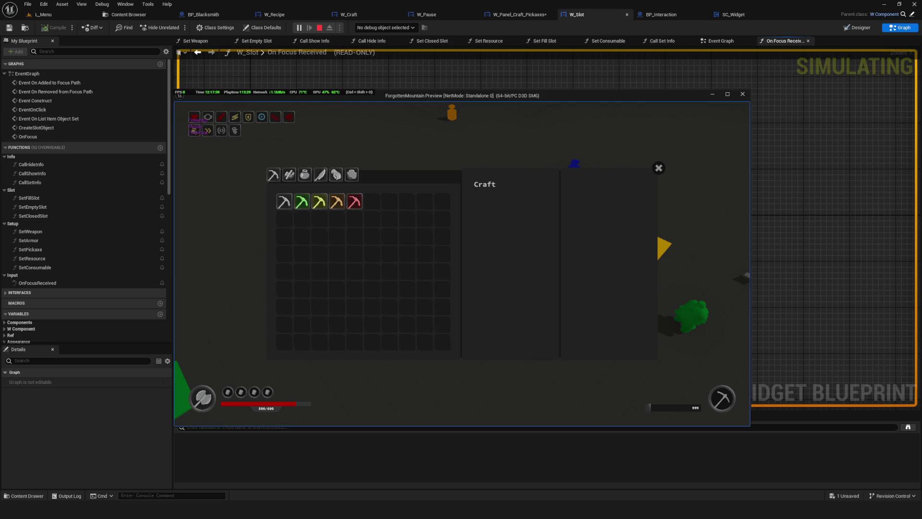
pyautogui.press('Escape')
pyautogui.scroll(-7, 469, 211)
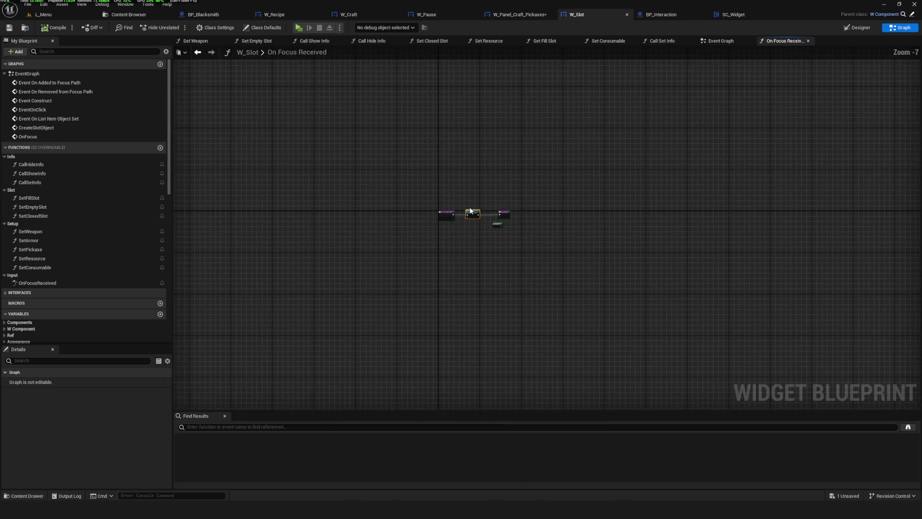
pyautogui.scroll(7, 470, 211)
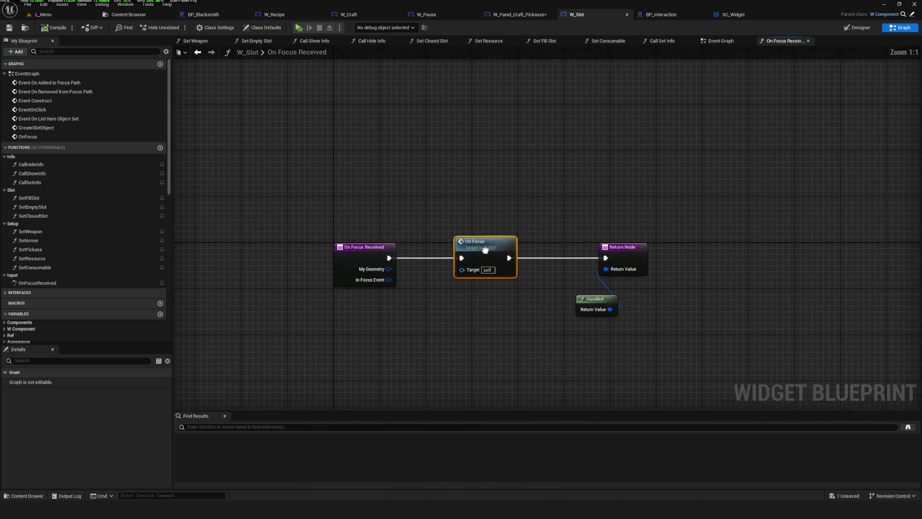
# Step: Back in W_Slot's Event Graph, connect Branch True to Call Show Info
pyautogui.click(600, 259)
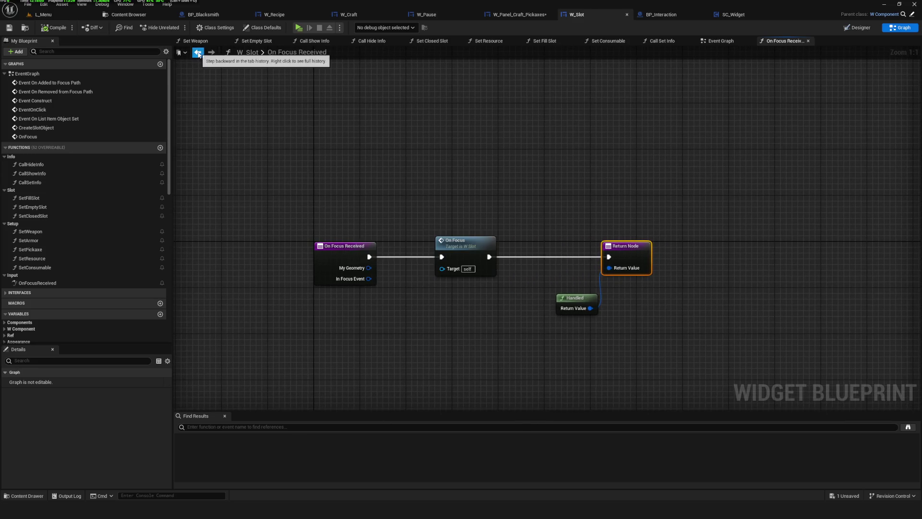
pyautogui.click(198, 54)
pyautogui.moveTo(537, 241); pyautogui.dragTo(412, 210)
pyautogui.moveTo(558, 264); pyautogui.dragTo(605, 265)
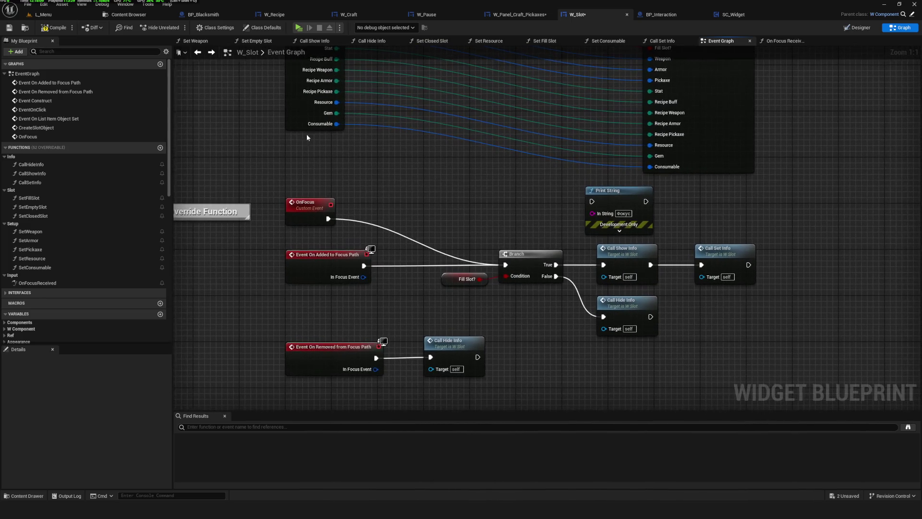
# Step: Delete the debug Print String node, save W_Slot, and review the focus event nodes
pyautogui.click(619, 190)
pyautogui.press('Delete')
pyautogui.moveTo(338, 172); pyautogui.dragTo(409, 177)
pyautogui.hotkey('ctrl', 's')
pyautogui.scroll(-7, 286, 108)
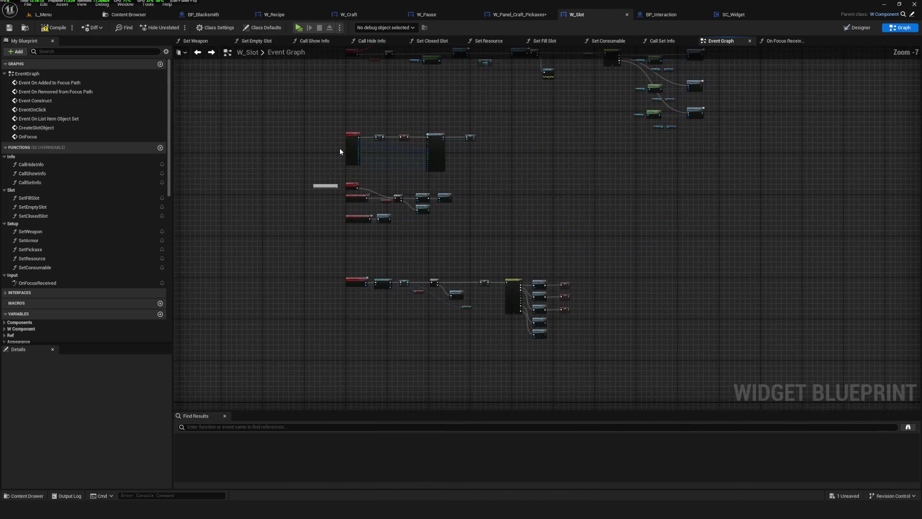
pyautogui.scroll(4, 339, 148)
pyautogui.moveTo(489, 191); pyautogui.dragTo(486, 153)
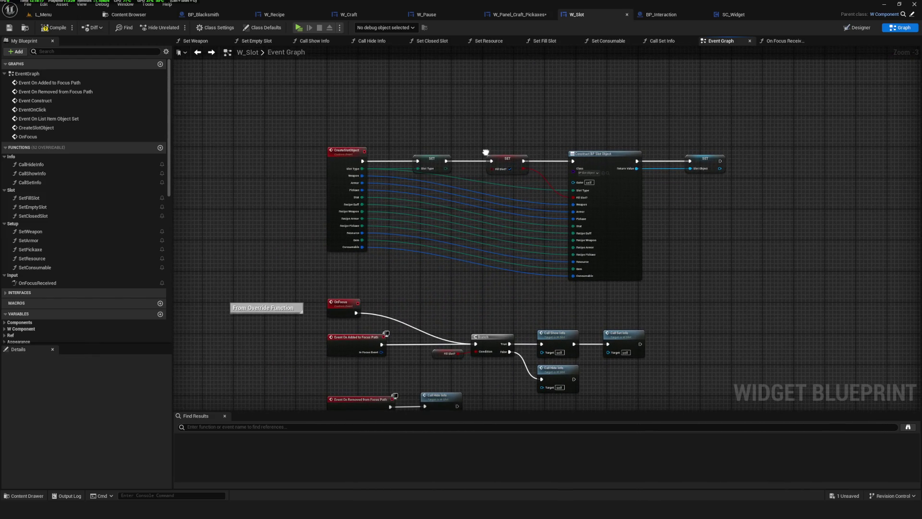
pyautogui.scroll(-5, 422, 127)
pyautogui.scroll(4, 422, 127)
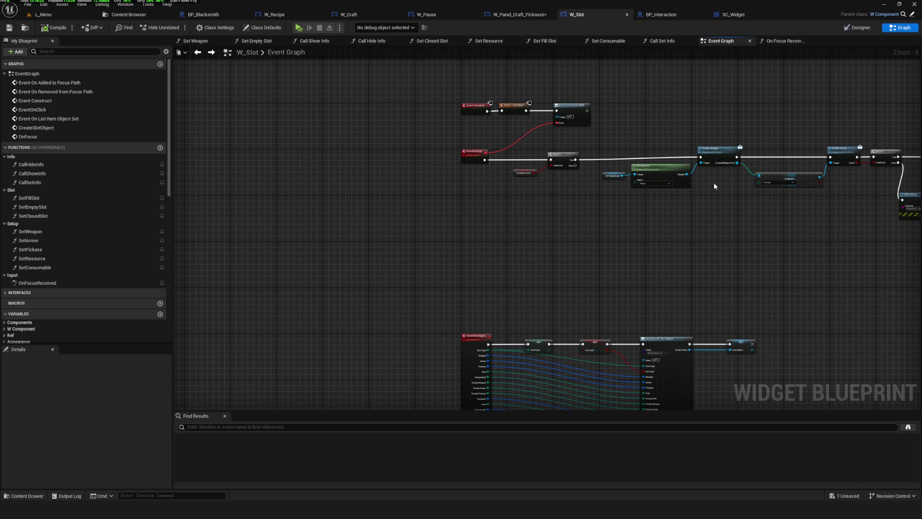
pyautogui.scroll(-8, 630, 147)
pyautogui.scroll(1, 630, 146)
pyautogui.scroll(-1, 525, 222)
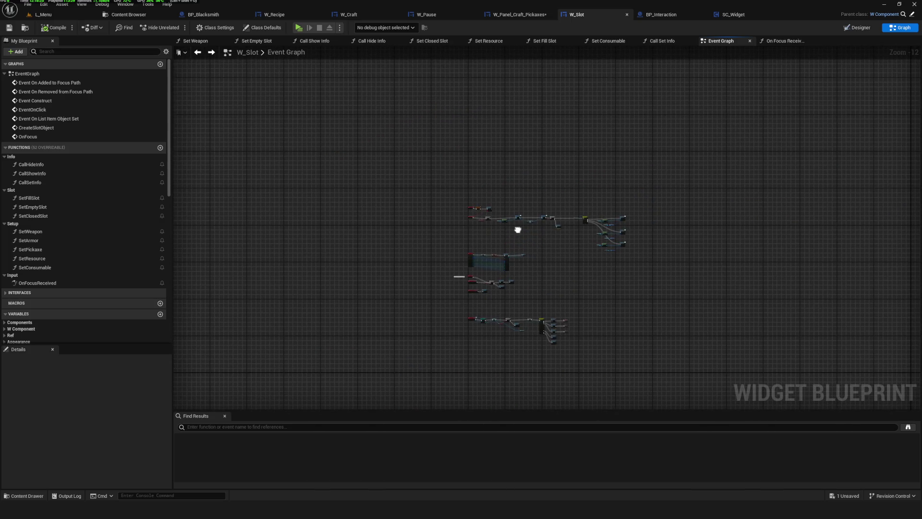
pyautogui.click(347, 15)
# Step: Wire R1 to Increment Tab Index, L1 to Decrement, pickaxe click to SET, Restore Focus to Set Keyboard Focus; save and play
pyautogui.scroll(4, 384, 134)
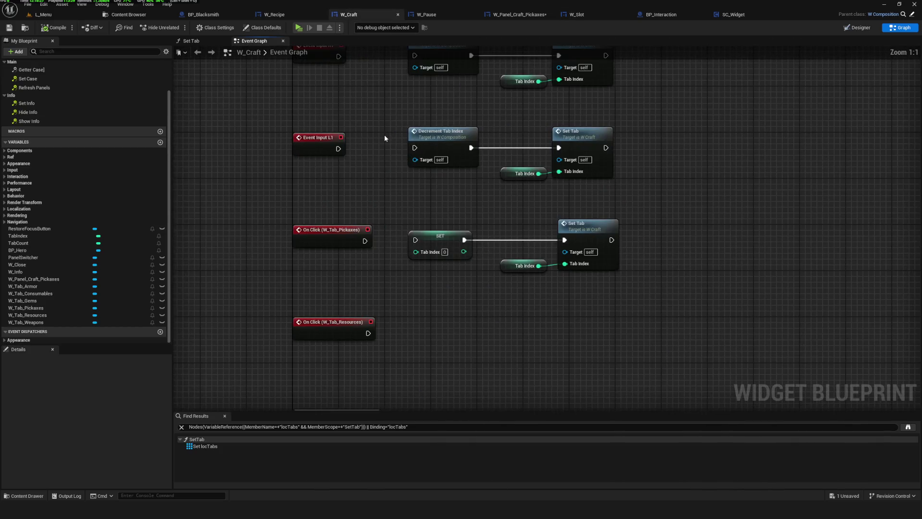
pyautogui.moveTo(328, 196); pyautogui.dragTo(411, 195)
pyautogui.moveTo(328, 288); pyautogui.dragTo(405, 287)
pyautogui.moveTo(354, 380); pyautogui.dragTo(405, 380)
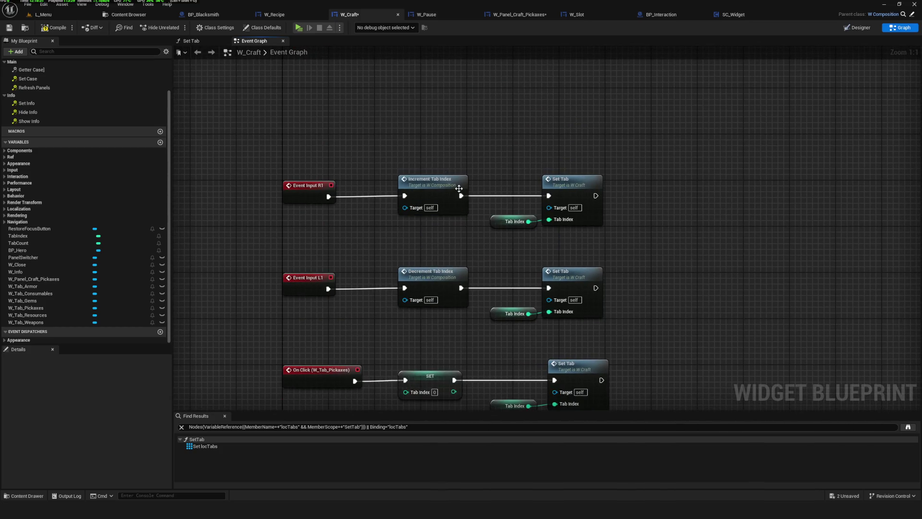
pyautogui.scroll(-7, 424, 350)
pyautogui.scroll(7, 425, 354)
pyautogui.moveTo(321, 243)
pyautogui.mouseDown()
pyautogui.moveTo(633, 192)
pyautogui.moveTo(678, 167)
pyautogui.mouseUp()
pyautogui.hotkey('ctrl', 's')
pyautogui.click(299, 27)
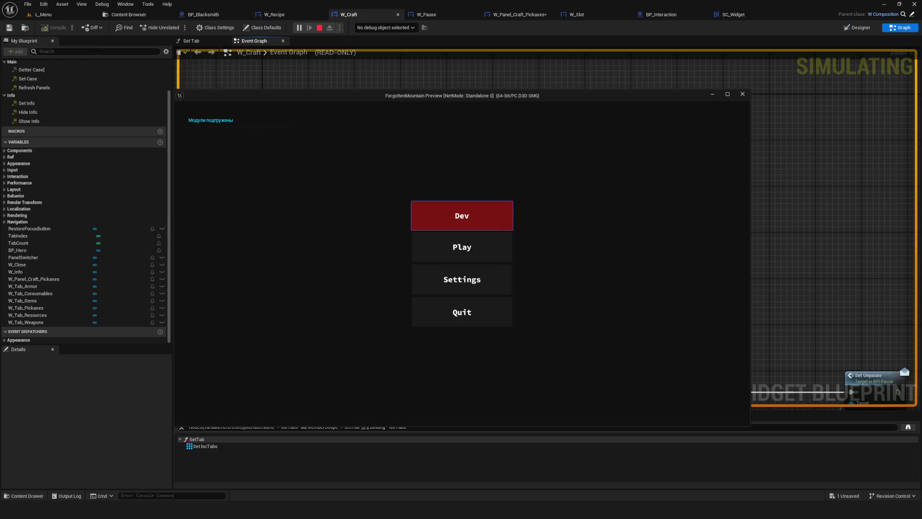
# Step: Enter the Dev level, open Craft and step focus across the pickaxe slots, then close the preview
pyautogui.press('Return')
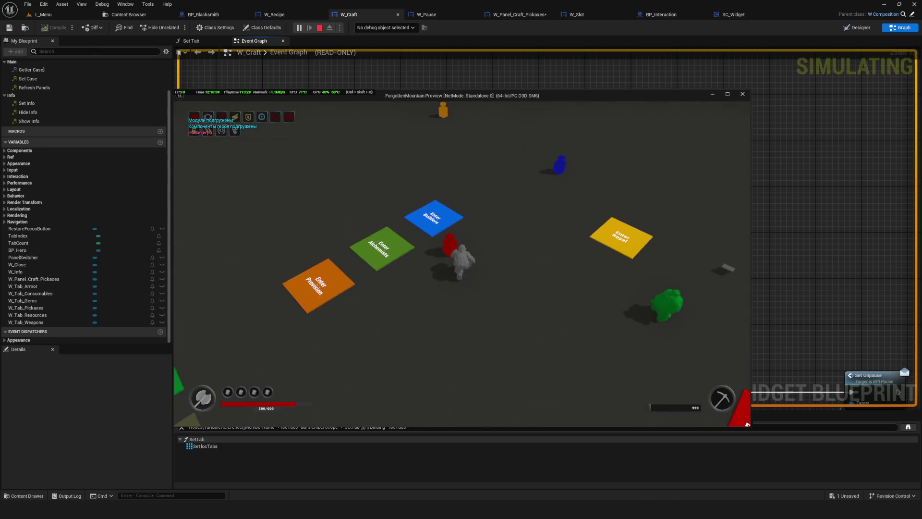
pyautogui.press('w')
pyautogui.press('Right')
pyautogui.press('Right')
pyautogui.press('Right')
pyautogui.press('Left')
pyautogui.press('Left')
pyautogui.press('Left')
pyautogui.press('Right')
pyautogui.press('Right')
pyautogui.press('Right')
pyautogui.press('Left')
pyautogui.press('Left')
pyautogui.press('Left')
pyautogui.press('Left')
pyautogui.press('Left')
pyautogui.press('Left')
pyautogui.press('Right')
pyautogui.press('Right')
pyautogui.press('Right')
pyautogui.press('Right')
pyautogui.press('Right')
pyautogui.press('Right')
pyautogui.click(659, 167)
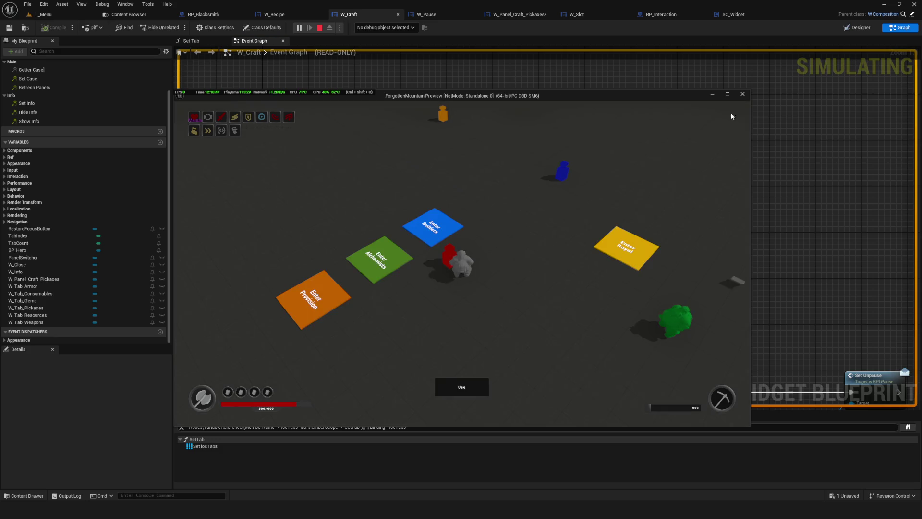
pyautogui.click(743, 94)
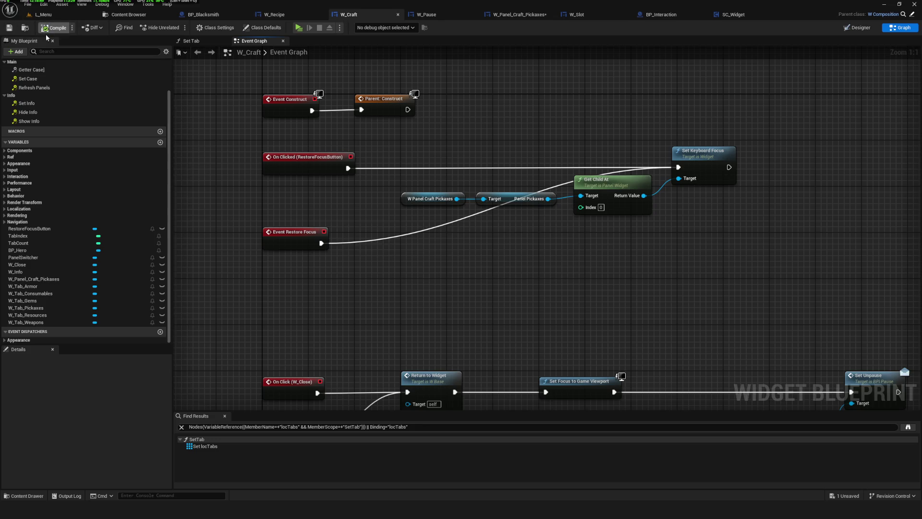
# Step: Relaunch in Dev, maximize the preview, recheck pickaxe info in the Craft panel, then close it
pyautogui.click(299, 28)
pyautogui.click(483, 226)
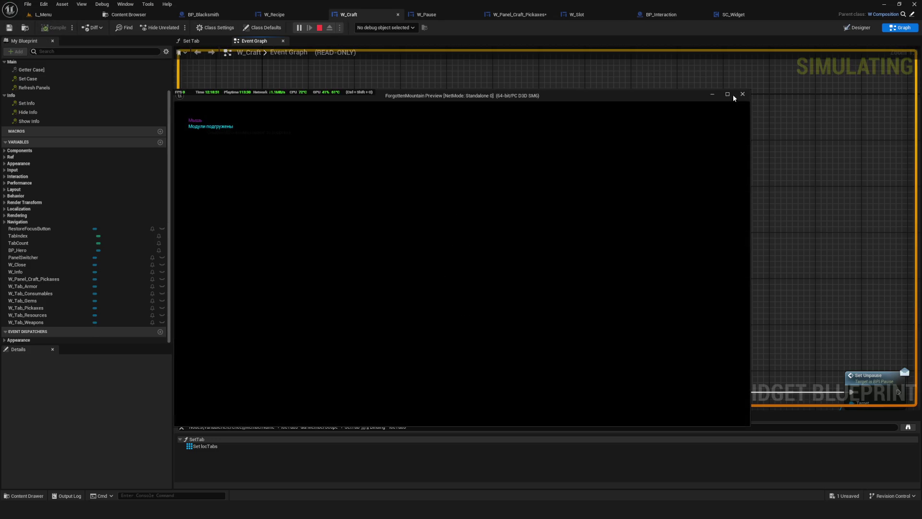
pyautogui.click(727, 94)
pyautogui.press('w')
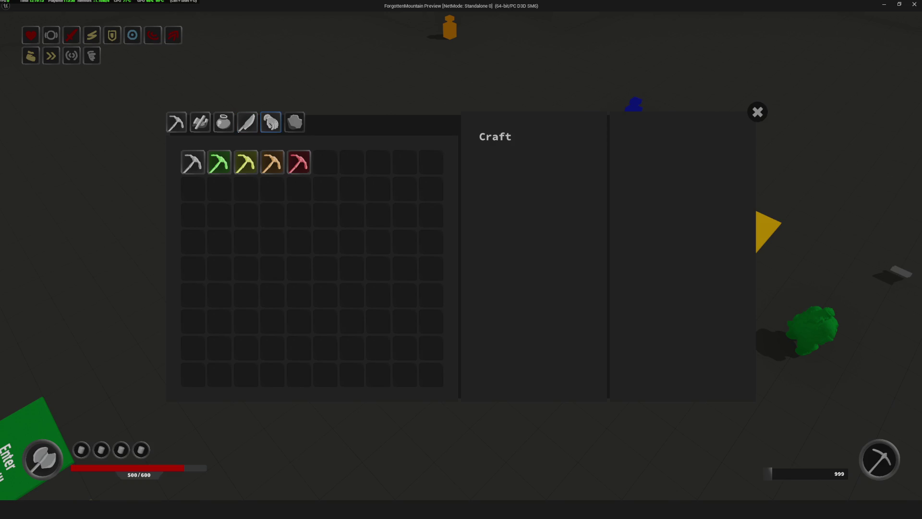
pyautogui.click(758, 112)
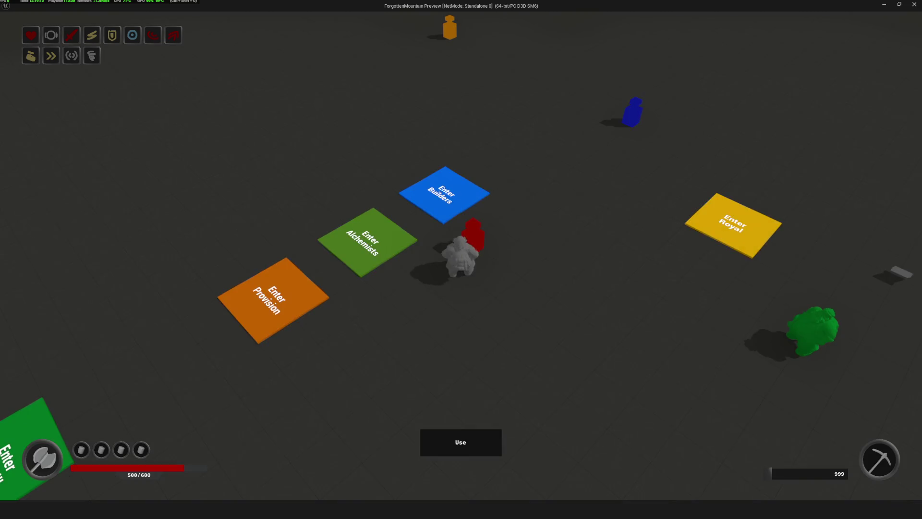
pyautogui.press('i')
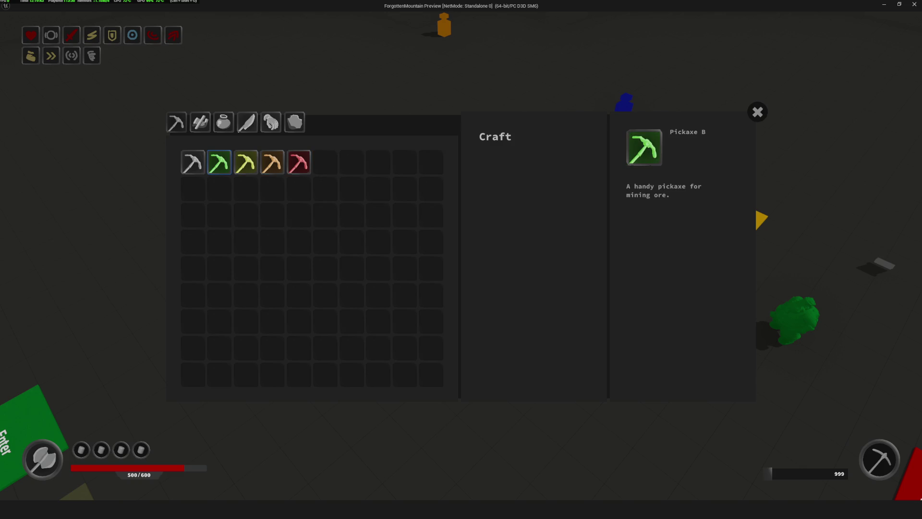
pyautogui.press('Escape')
pyautogui.click(915, 4)
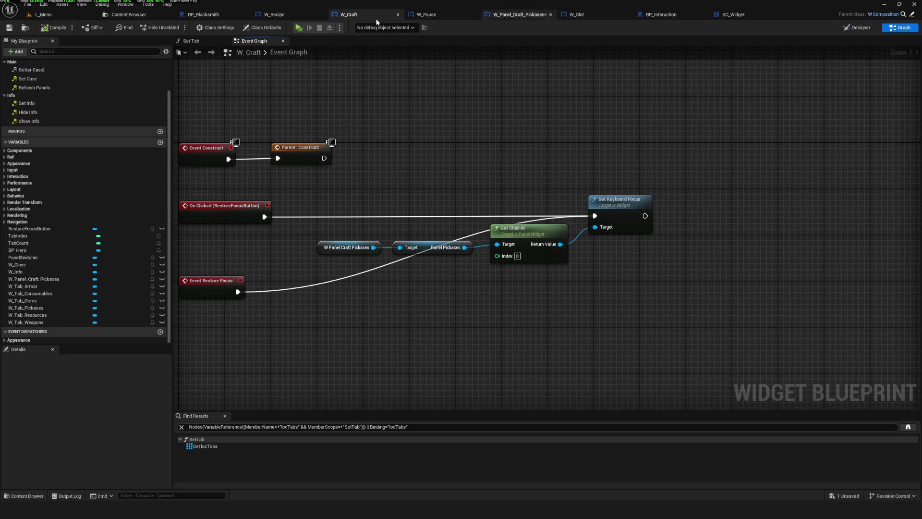
# Step: In the Content Browser, expand Widgets > WBP and open W_Info
pyautogui.click(140, 15)
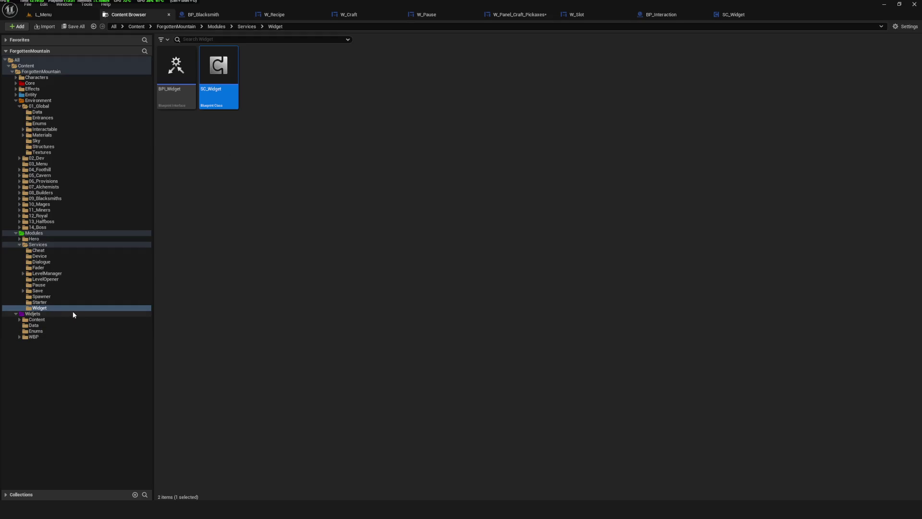
pyautogui.click(19, 337)
pyautogui.click(56, 337)
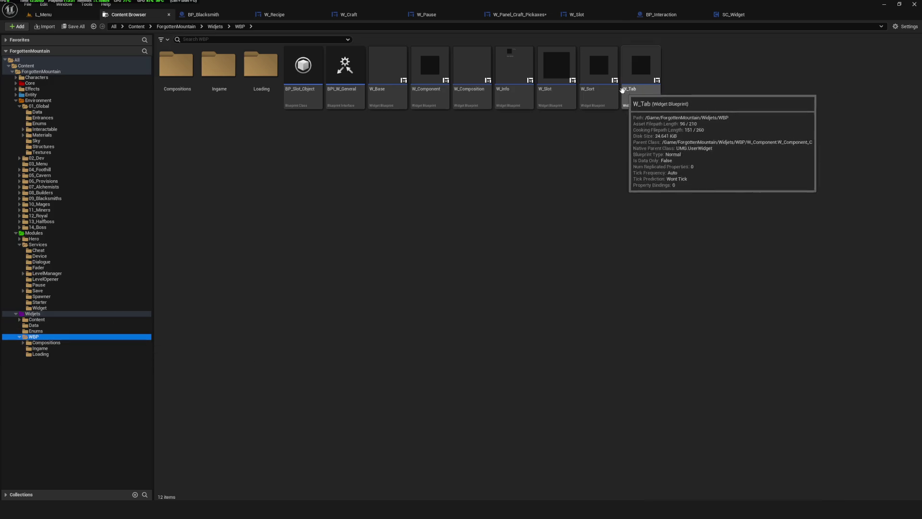
pyautogui.doubleClick(513, 72)
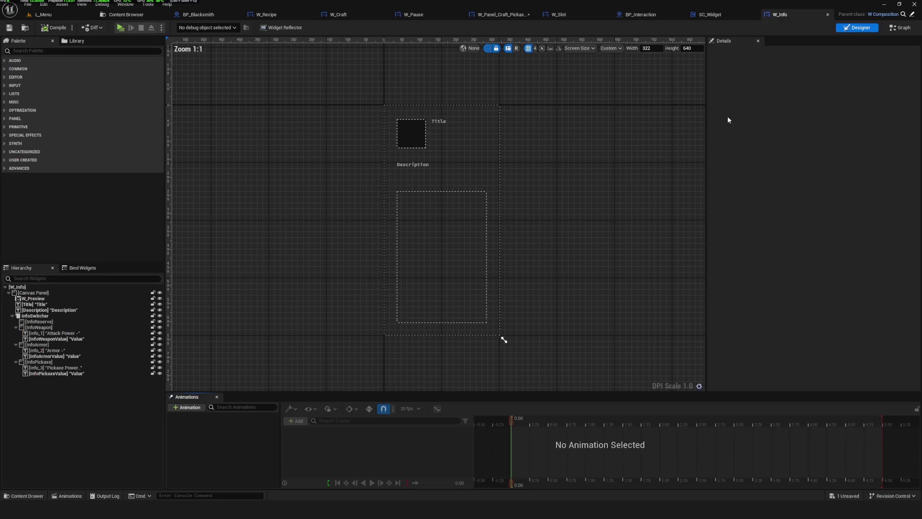
# Step: Cycle the switcher through InfoReserve, InfoWeapon and InfoArmor pages to reach InfoPickaxe
pyautogui.scroll(3, 418, 239)
pyautogui.click(403, 257)
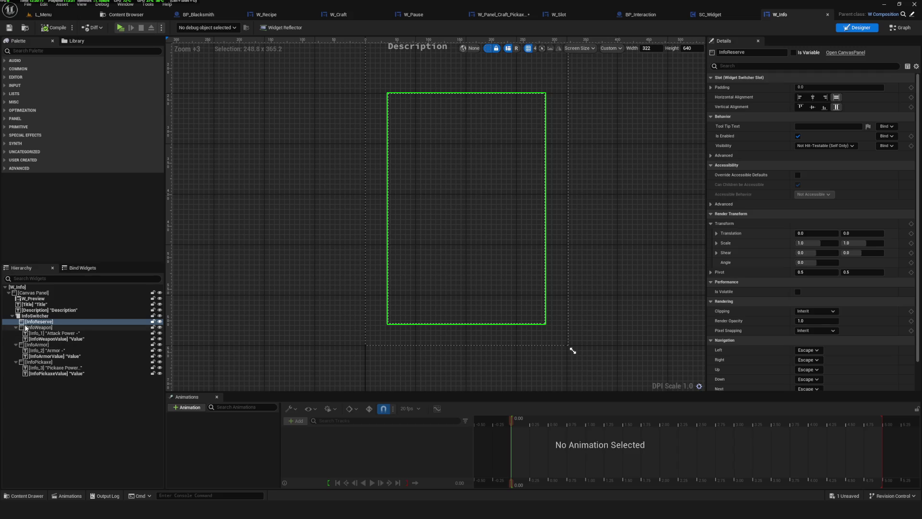
pyautogui.click(35, 329)
pyautogui.click(34, 316)
pyautogui.click(38, 327)
pyautogui.click(38, 345)
pyautogui.click(41, 362)
pyautogui.click(82, 316)
pyautogui.click(84, 327)
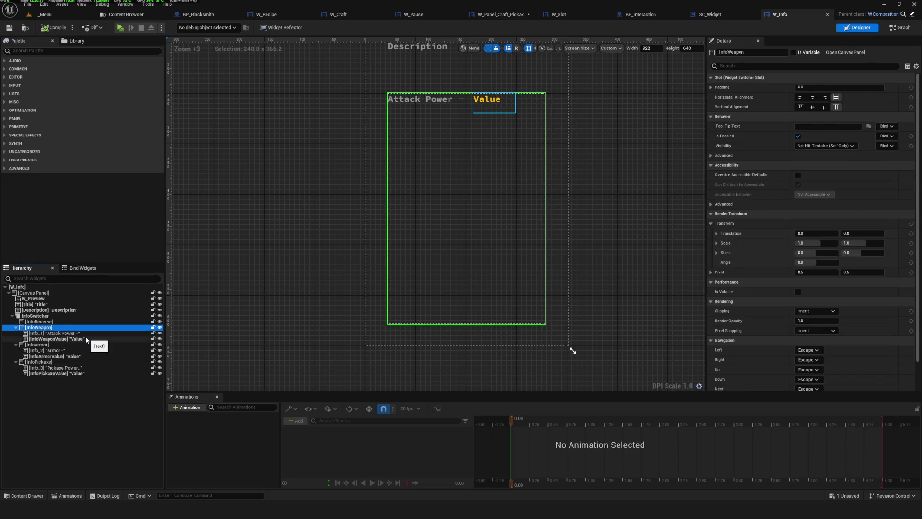
pyautogui.click(53, 333)
pyautogui.click(55, 339)
pyautogui.click(37, 345)
pyautogui.click(45, 356)
pyautogui.click(41, 361)
pyautogui.click(46, 356)
pyautogui.click(40, 362)
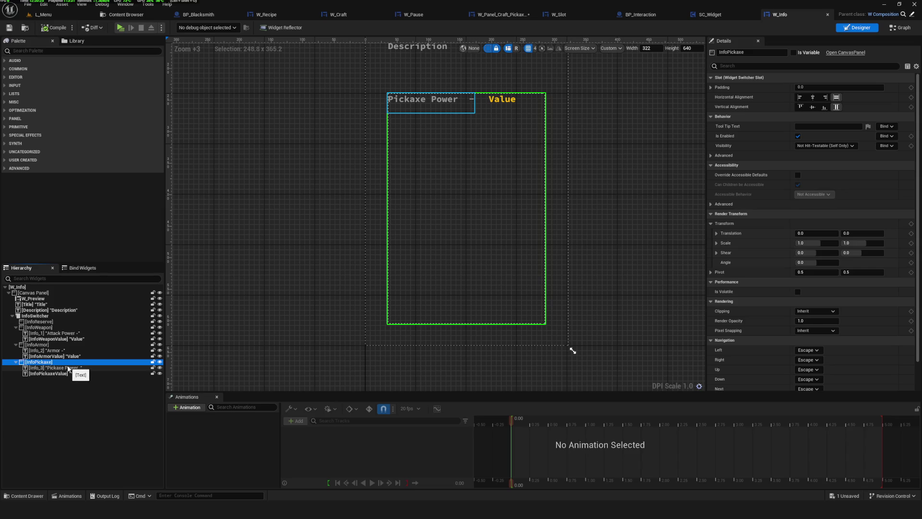
# Step: Frame the Title and pickaxe page on the canvas and select the Pickaxe Power label
pyautogui.moveTo(454, 260); pyautogui.dragTo(434, 298)
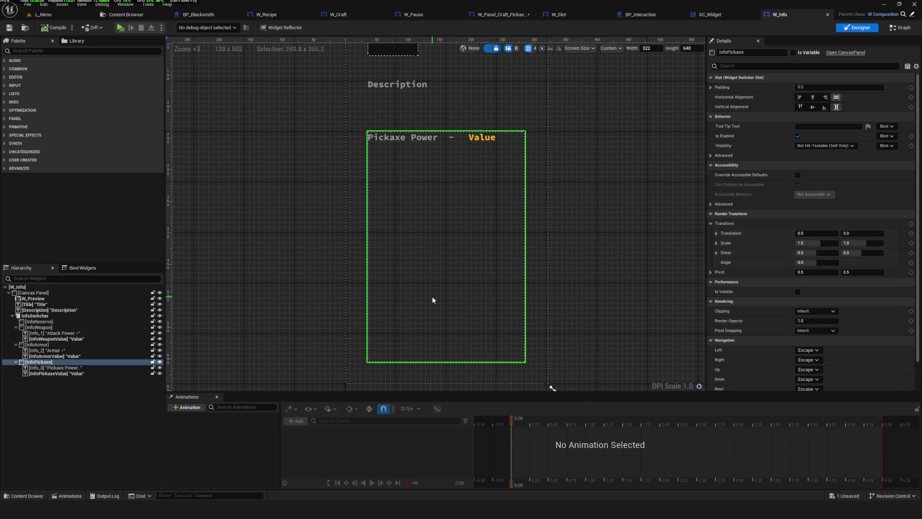
pyautogui.moveTo(433, 302)
pyautogui.mouseDown()
pyautogui.moveTo(461, 268)
pyautogui.moveTo(458, 288)
pyautogui.mouseUp()
pyautogui.moveTo(446, 246); pyautogui.dragTo(430, 253)
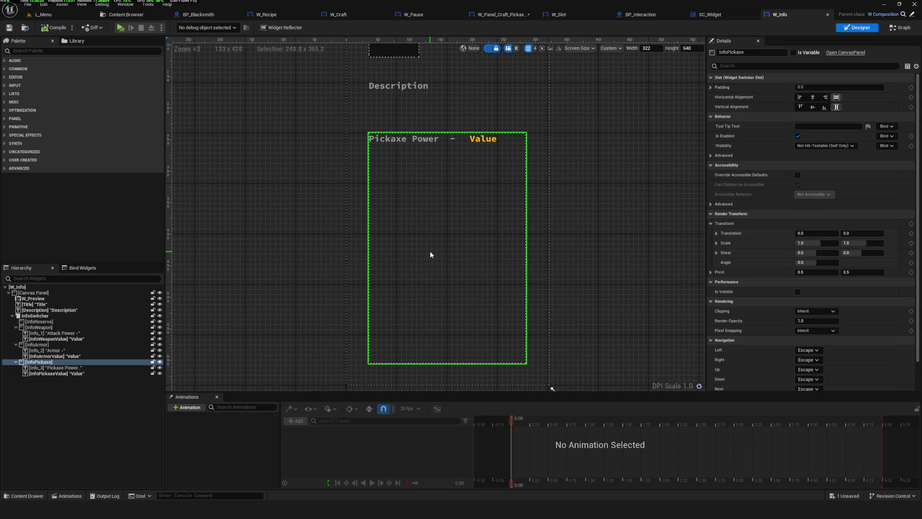
pyautogui.scroll(-1, 378, 212)
pyautogui.scroll(1, 373, 212)
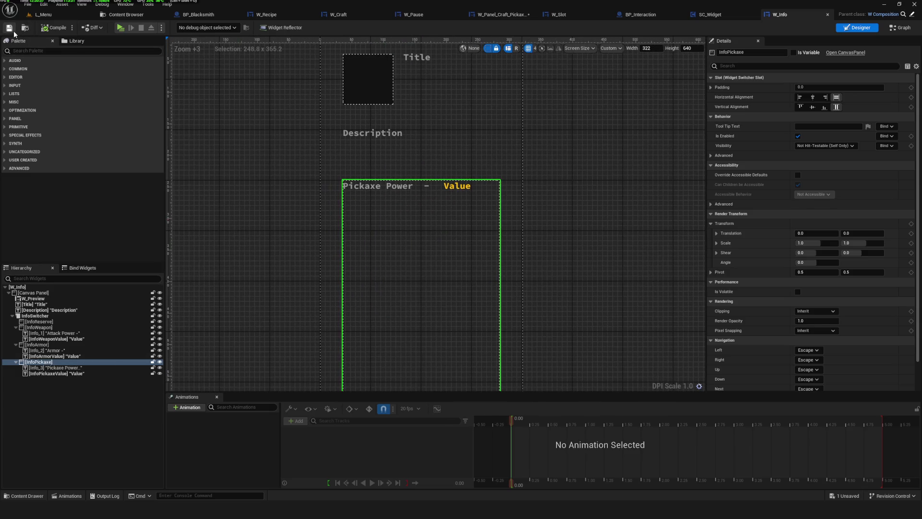
pyautogui.moveTo(405, 253)
pyautogui.mouseDown()
pyautogui.moveTo(426, 253)
pyautogui.moveTo(402, 245)
pyautogui.mouseUp()
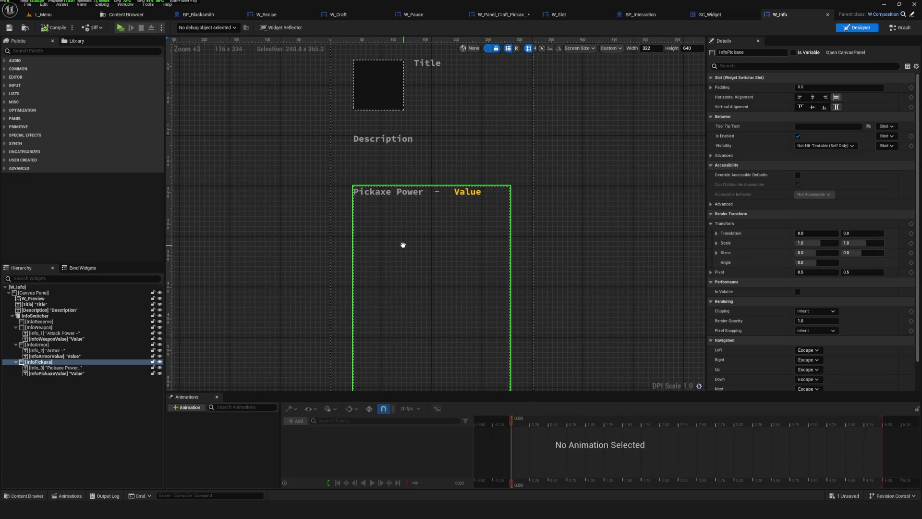
pyautogui.click(399, 192)
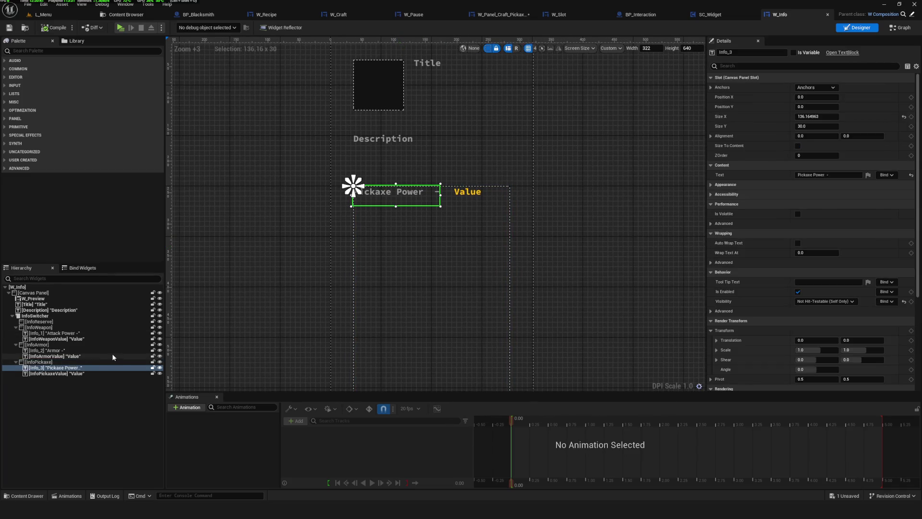
# Step: Duplicate the Pickaxe Power label, move the copy below it, and change its text to 'Requirements'
pyautogui.hotkey('ctrl', 'd')
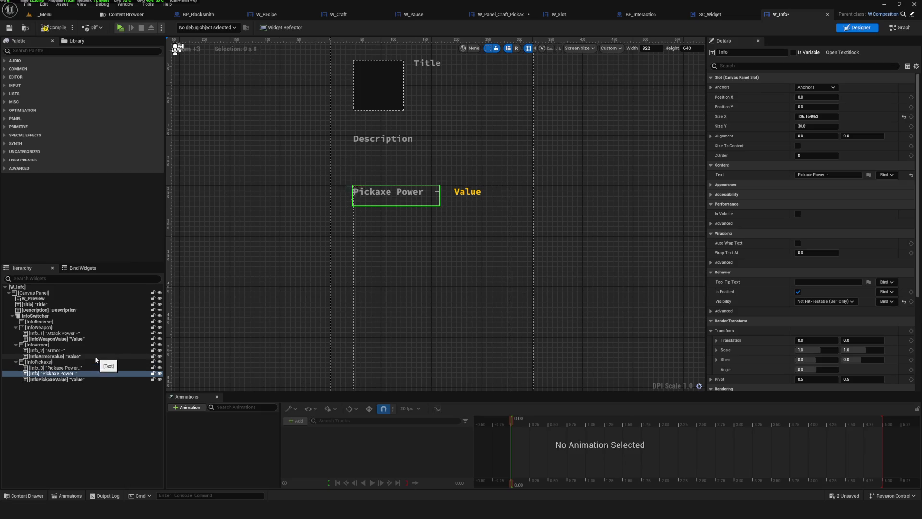
pyautogui.moveTo(373, 202)
pyautogui.mouseDown()
pyautogui.moveTo(374, 279)
pyautogui.moveTo(410, 238)
pyautogui.mouseUp()
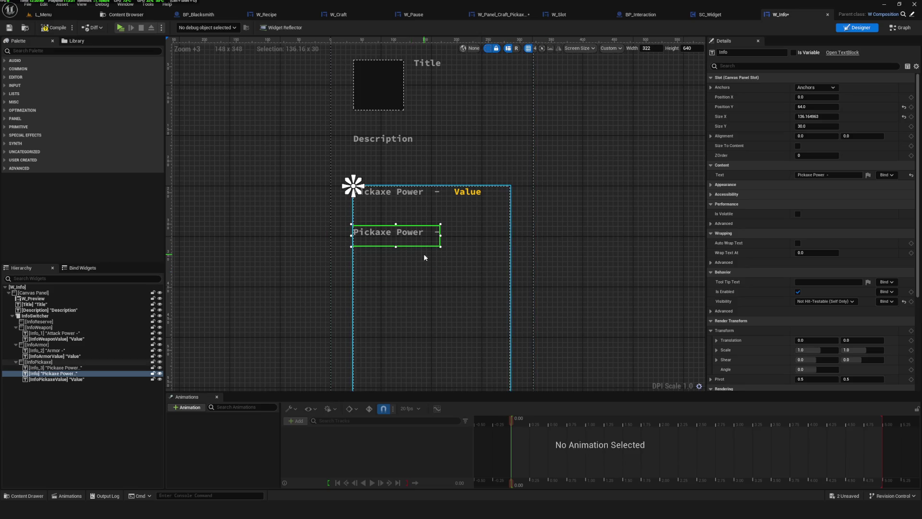
pyautogui.scroll(5, 402, 236)
pyautogui.click(826, 175)
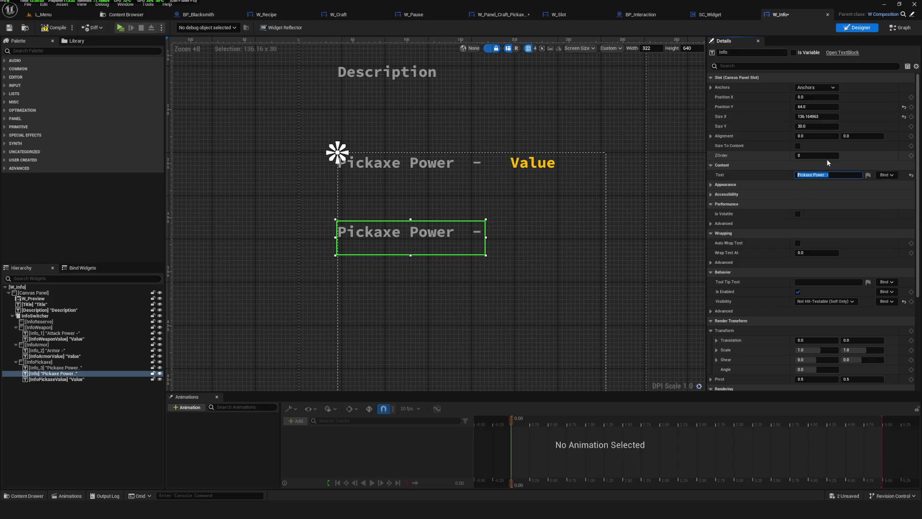
pyautogui.write('Requirements')
pyautogui.press('Return')
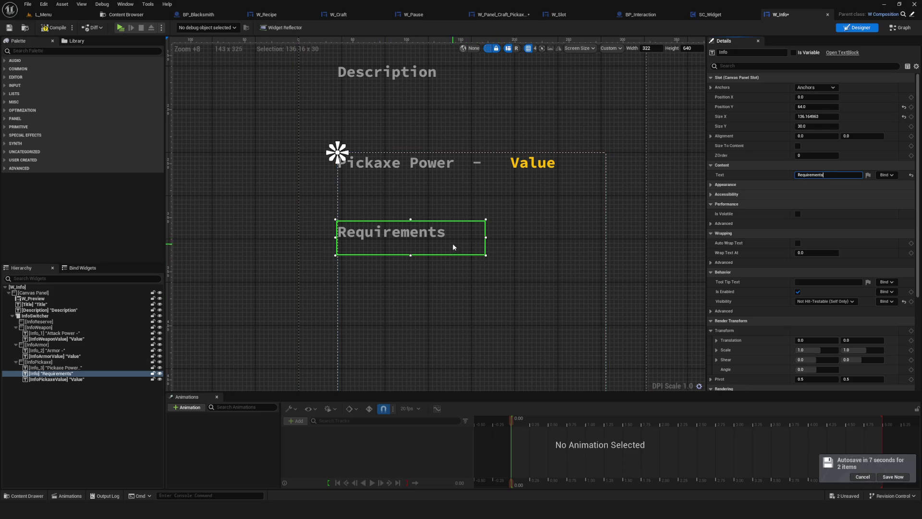
pyautogui.moveTo(453, 247); pyautogui.dragTo(426, 245)
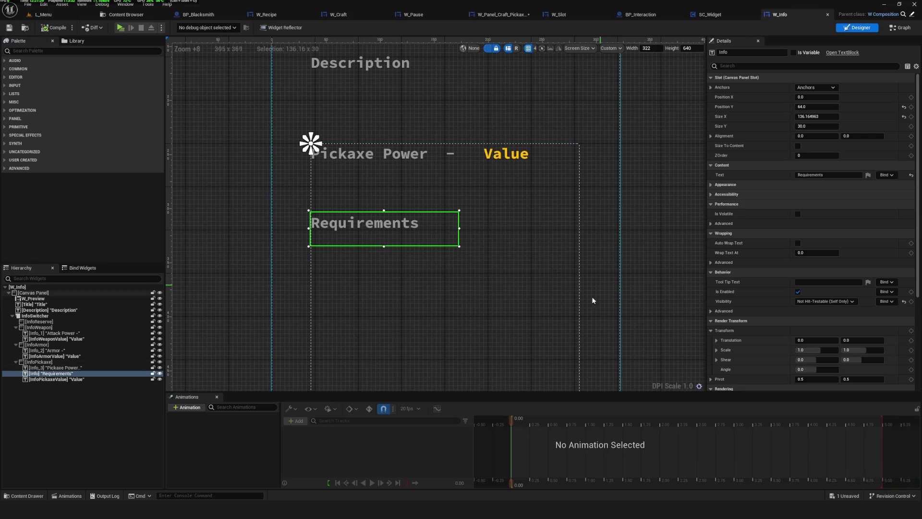
pyautogui.scroll(-7, 414, 242)
pyautogui.scroll(7, 455, 257)
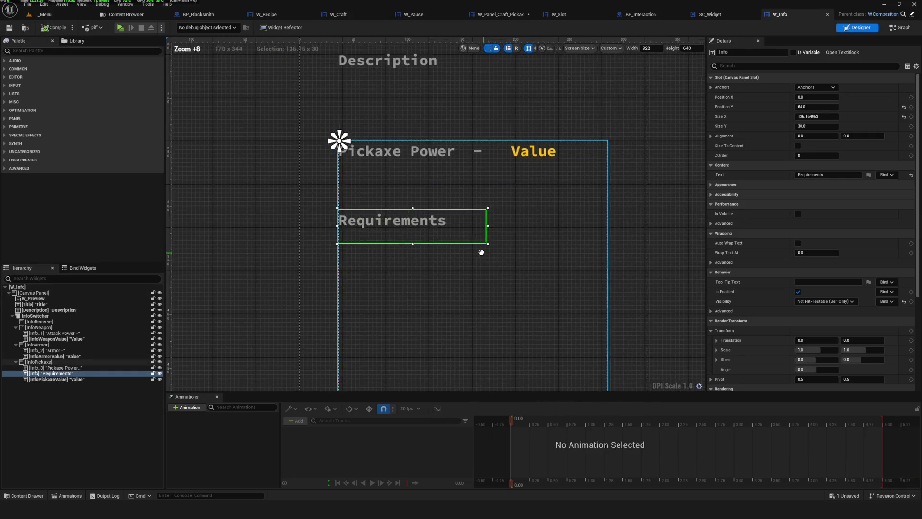
pyautogui.moveTo(451, 268)
pyautogui.mouseDown()
pyautogui.moveTo(433, 288)
pyautogui.moveTo(444, 285)
pyautogui.mouseUp()
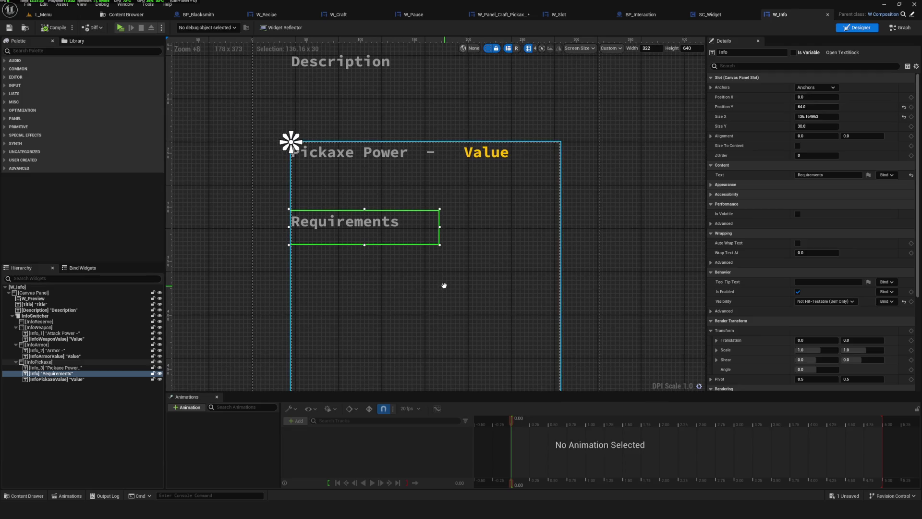
pyautogui.click(119, 391)
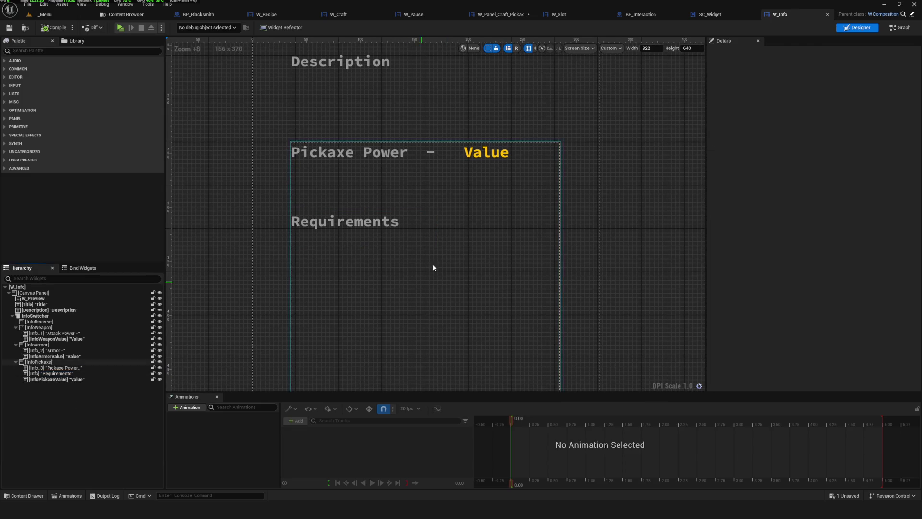
# Step: Add a W_Component from the Palette to the pickaxe panel, below the Requirements heading
pyautogui.scroll(-6, 411, 197)
pyautogui.scroll(4, 411, 197)
pyautogui.scroll(-2, 354, 128)
pyautogui.click(354, 96)
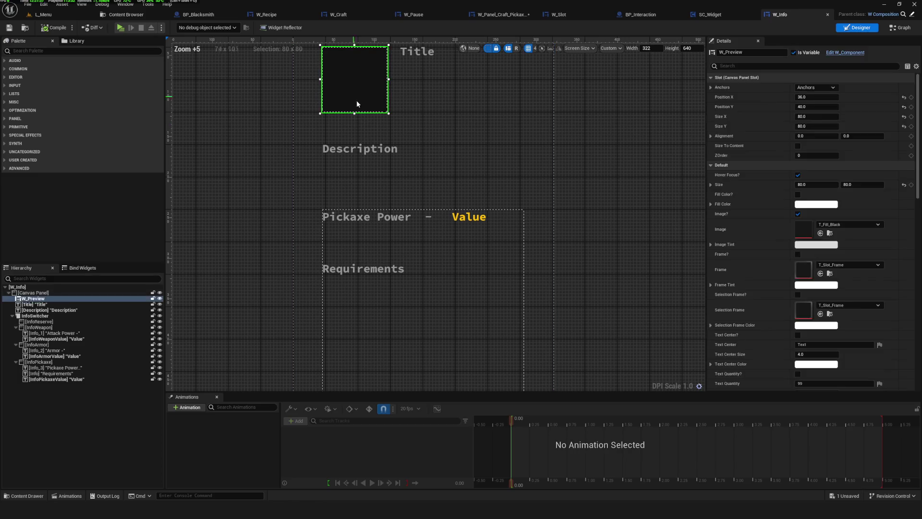
pyautogui.moveTo(475, 274); pyautogui.dragTo(457, 288)
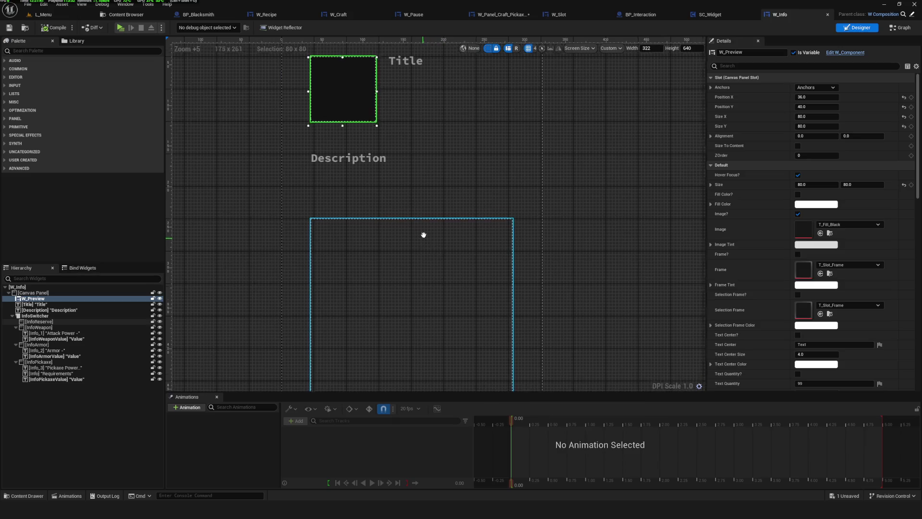
pyautogui.moveTo(422, 237); pyautogui.dragTo(425, 232)
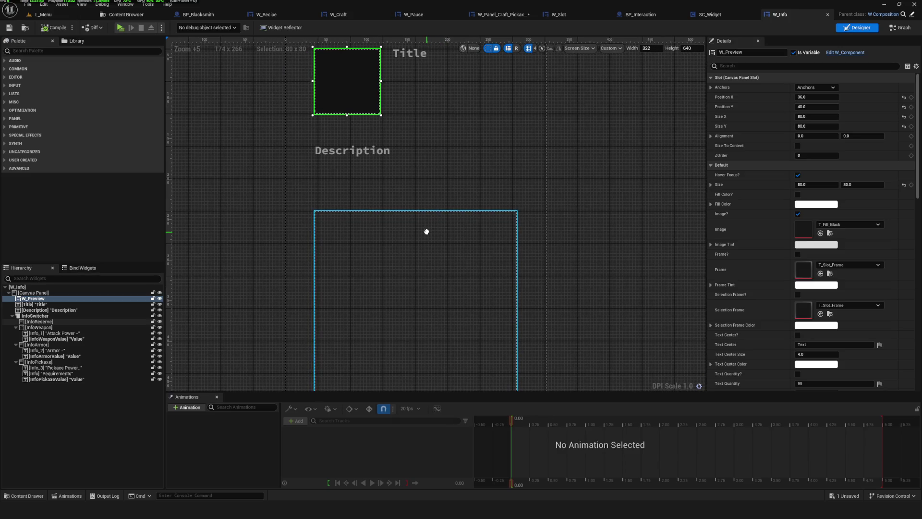
pyautogui.click(49, 51)
pyautogui.write('W_C')
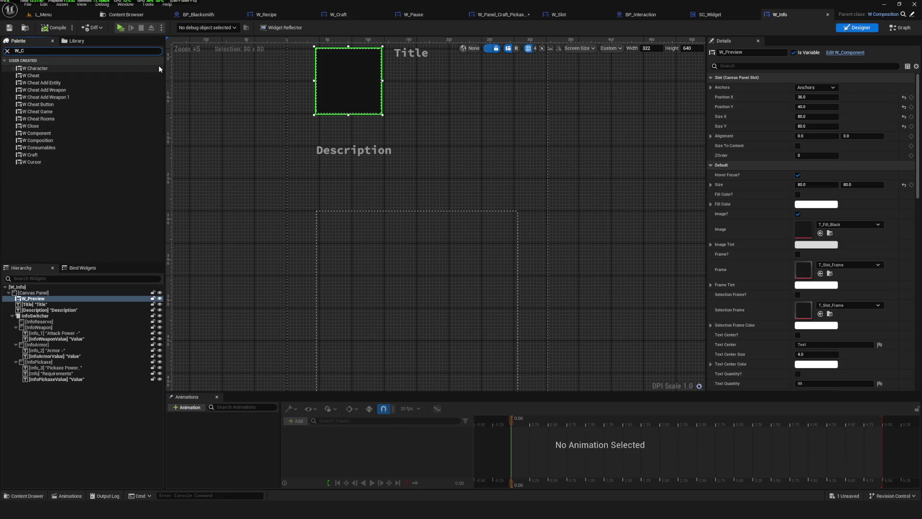
pyautogui.write('omponen')
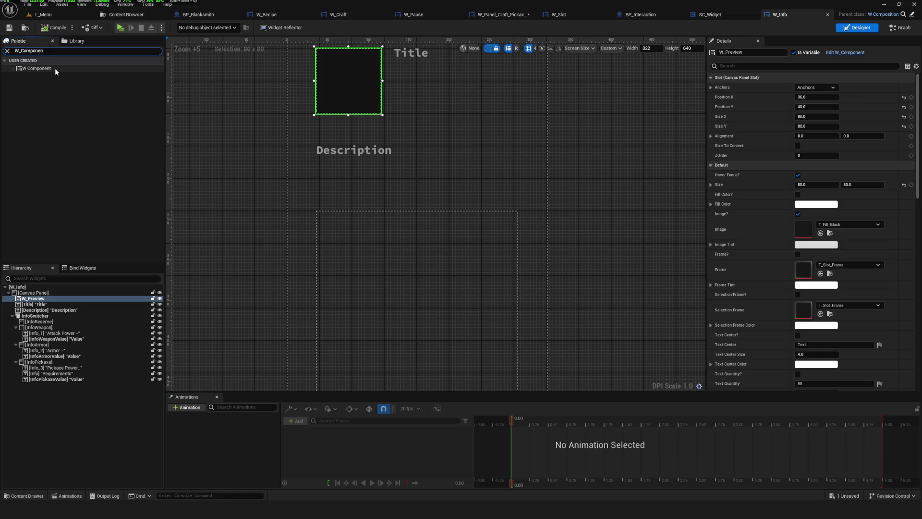
pyautogui.moveTo(55, 69)
pyautogui.mouseDown()
pyautogui.moveTo(383, 92)
pyautogui.moveTo(125, 298)
pyautogui.moveTo(71, 382)
pyautogui.mouseUp()
pyautogui.scroll(-2, 374, 297)
pyautogui.moveTo(358, 200)
pyautogui.mouseDown()
pyautogui.moveTo(357, 314)
pyautogui.moveTo(358, 270)
pyautogui.moveTo(363, 314)
pyautogui.moveTo(363, 304)
pyautogui.mouseUp()
# Step: Set the W_Component slot's width and height to 50
pyautogui.scroll(-6, 377, 301)
pyautogui.scroll(12, 414, 273)
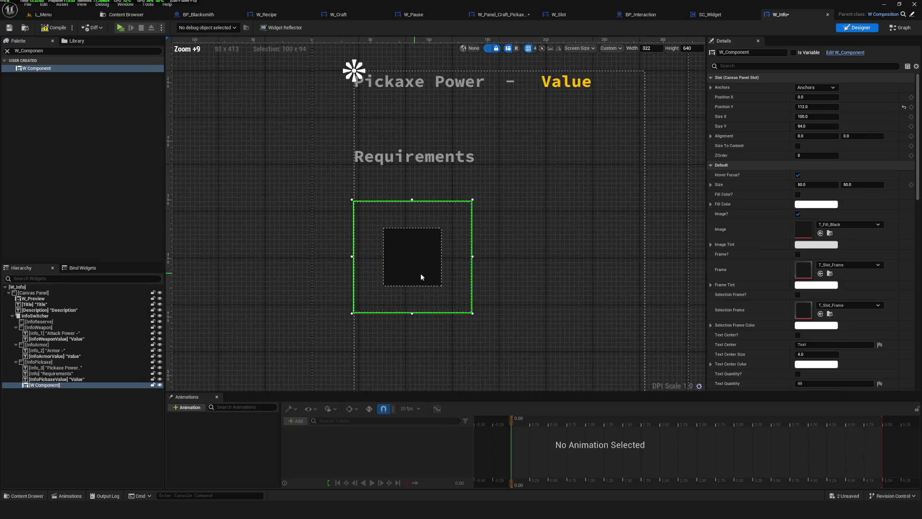
pyautogui.moveTo(344, 263); pyautogui.dragTo(340, 266)
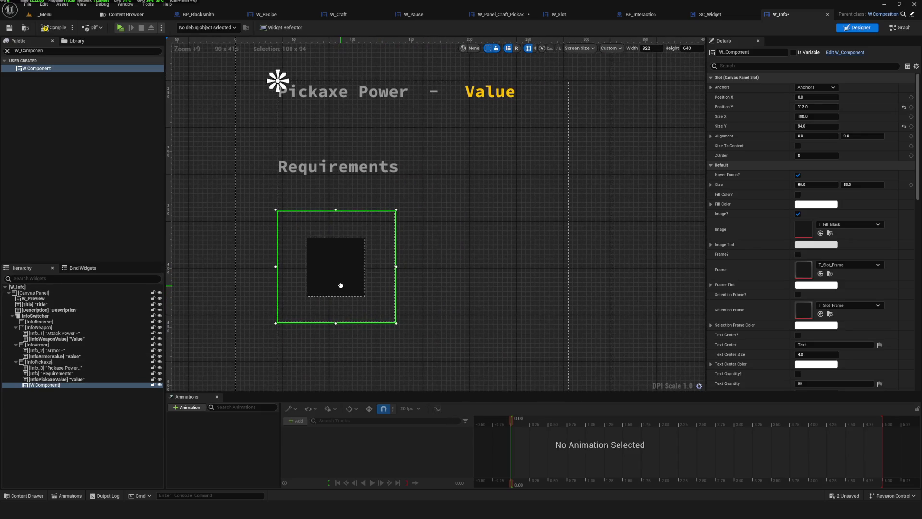
pyautogui.click(814, 186)
pyautogui.click(813, 116)
pyautogui.hotkey('ctrl', 'b')
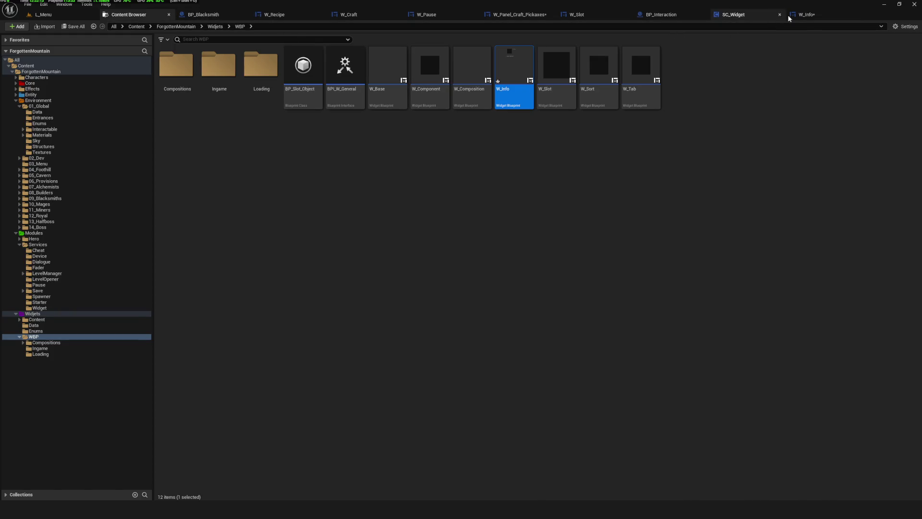
pyautogui.click(806, 15)
pyautogui.click(812, 117)
pyautogui.click(816, 126)
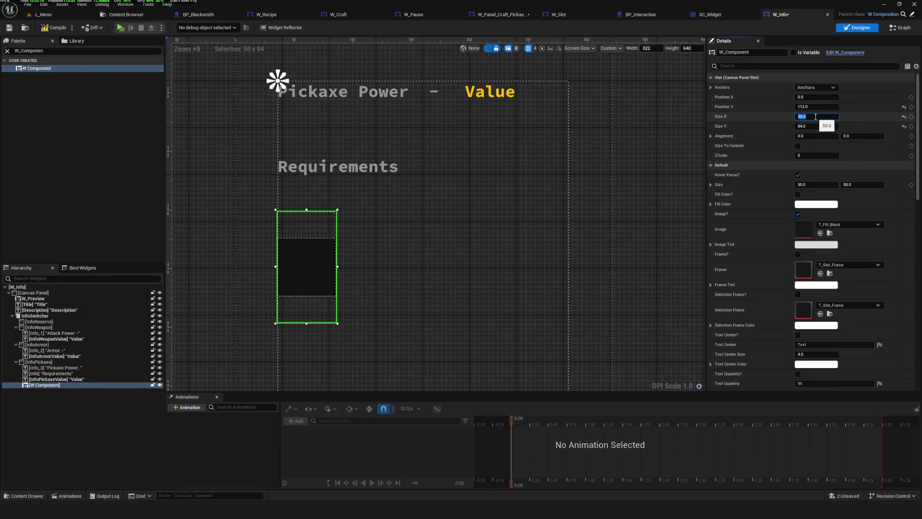
pyautogui.write('50')
pyautogui.press('Return')
# Step: Nudge the slot up closer to Requirements and save W_Info
pyautogui.scroll(-6, 369, 290)
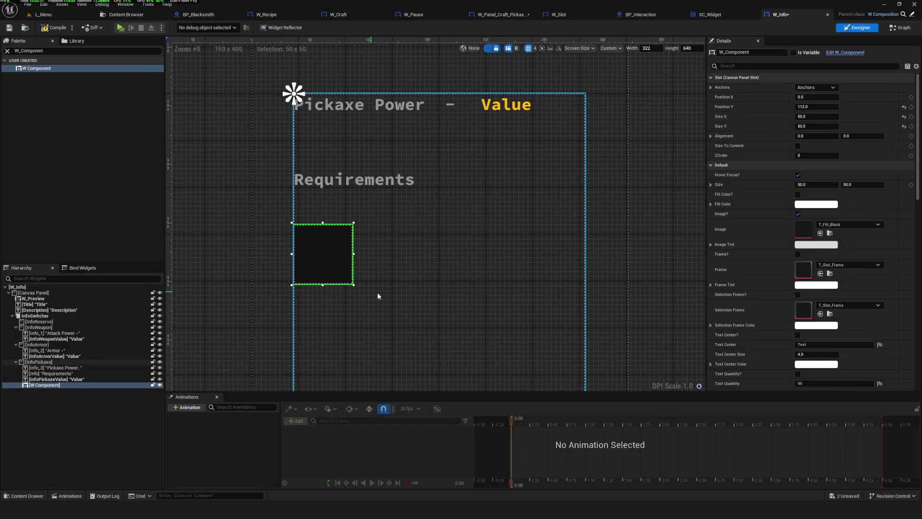
pyautogui.scroll(5, 280, 265)
pyautogui.moveTo(330, 228); pyautogui.dragTo(331, 233)
pyautogui.hotkey('ctrl', 's')
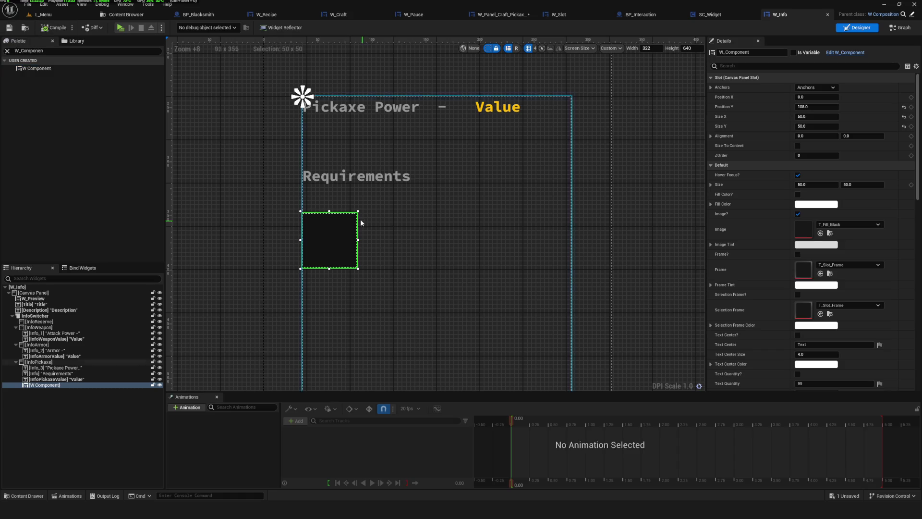
pyautogui.scroll(-11, 391, 229)
pyautogui.scroll(6, 410, 230)
pyautogui.scroll(-2, 468, 276)
pyautogui.scroll(1, 381, 266)
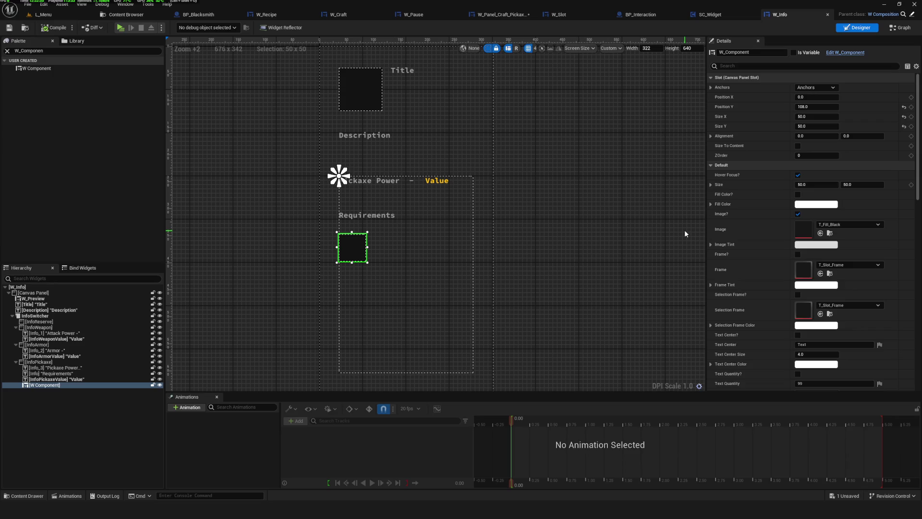
pyautogui.scroll(-4, 397, 311)
pyautogui.scroll(6, 379, 241)
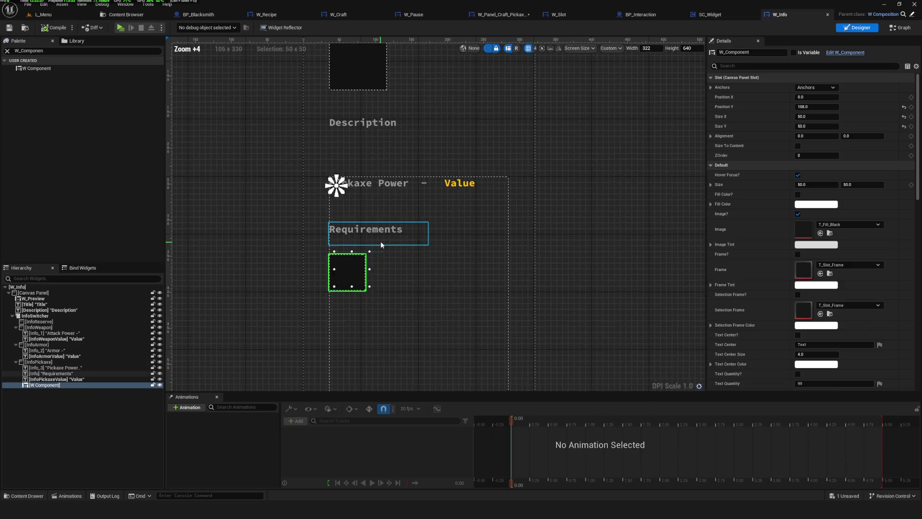
# Step: Duplicate the requirement slot, place the copy below the first, and save W_Info
pyautogui.click(55, 368)
pyautogui.click(45, 385)
pyautogui.hotkey('ctrl', 'd')
pyautogui.moveTo(367, 235)
pyautogui.mouseDown()
pyautogui.moveTo(368, 157)
pyautogui.moveTo(370, 284)
pyautogui.mouseUp()
pyautogui.scroll(-8, 454, 260)
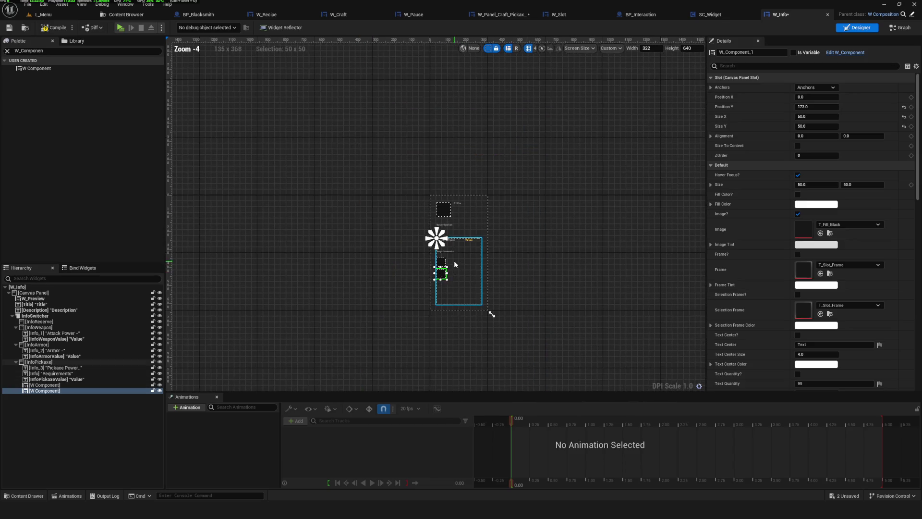
pyautogui.scroll(7, 454, 260)
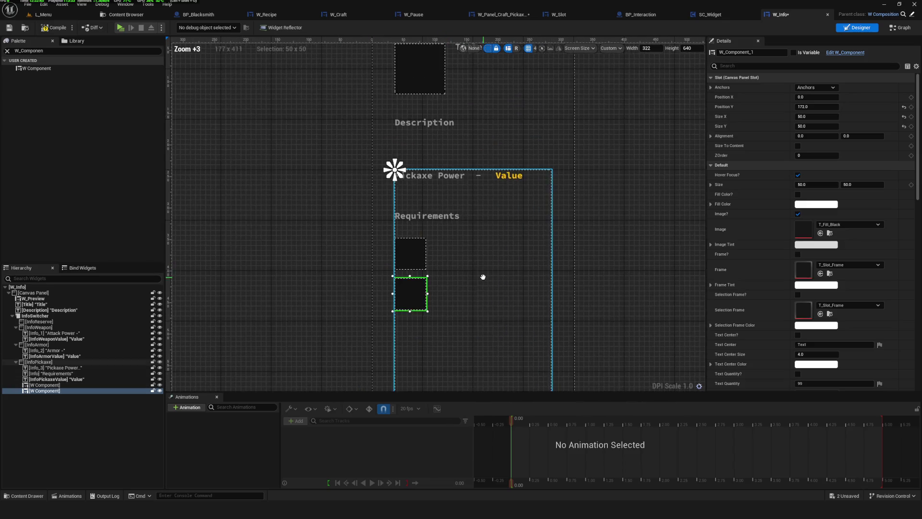
pyautogui.click(9, 29)
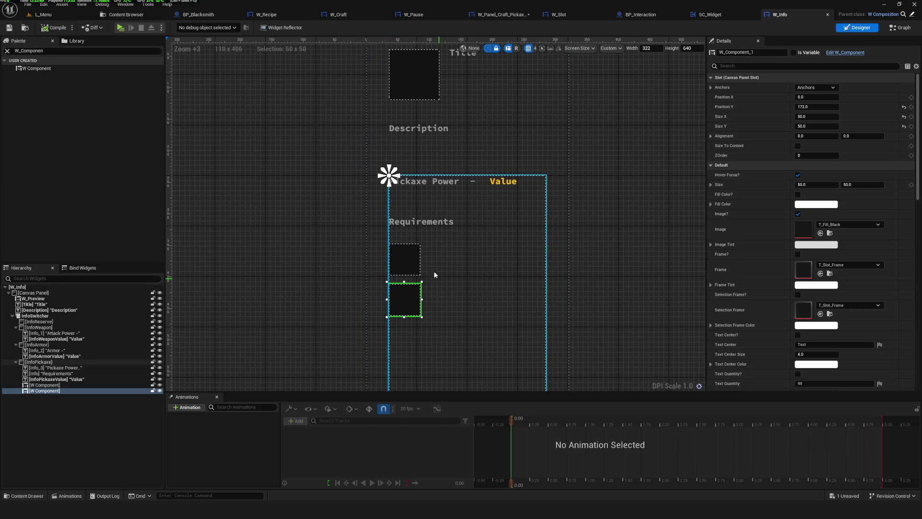
# Step: Inspect the pickaxe container and both requirement slots, then undo the last change
pyautogui.scroll(-4, 442, 283)
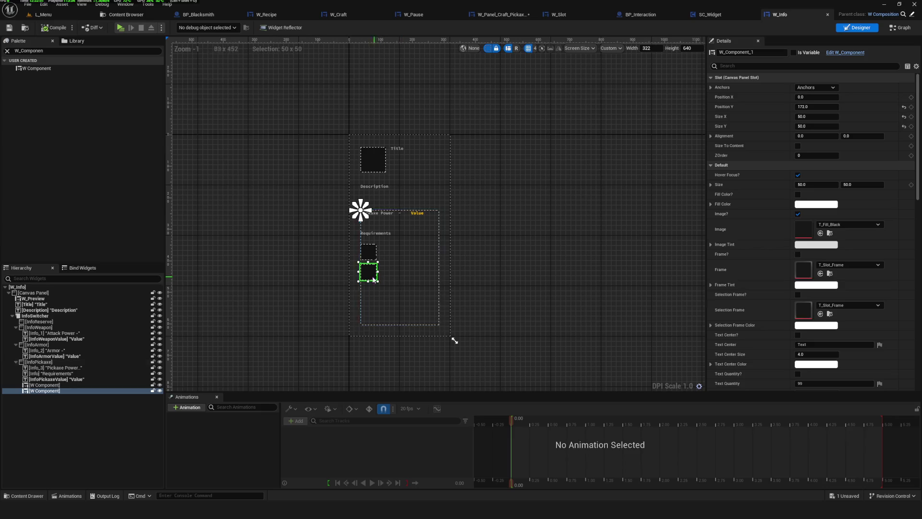
pyautogui.moveTo(376, 279); pyautogui.dragTo(446, 268)
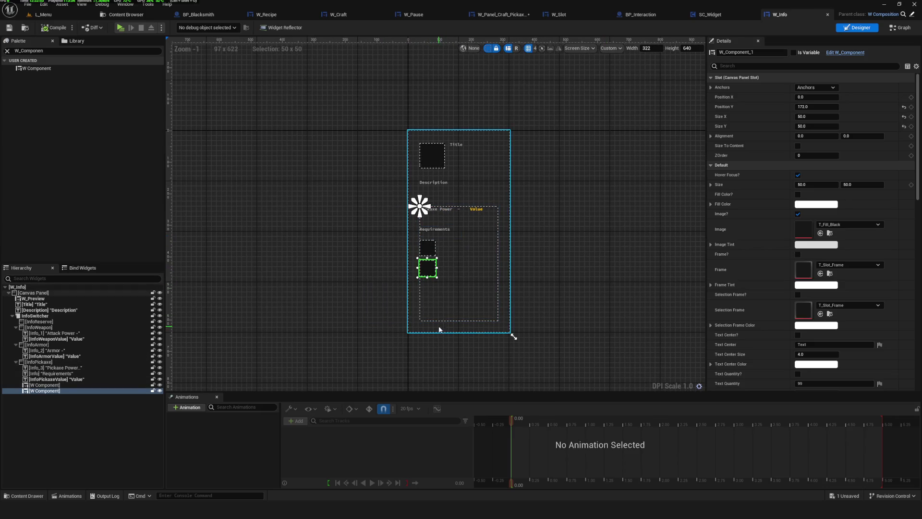
pyautogui.scroll(4, 439, 308)
pyautogui.click(456, 269)
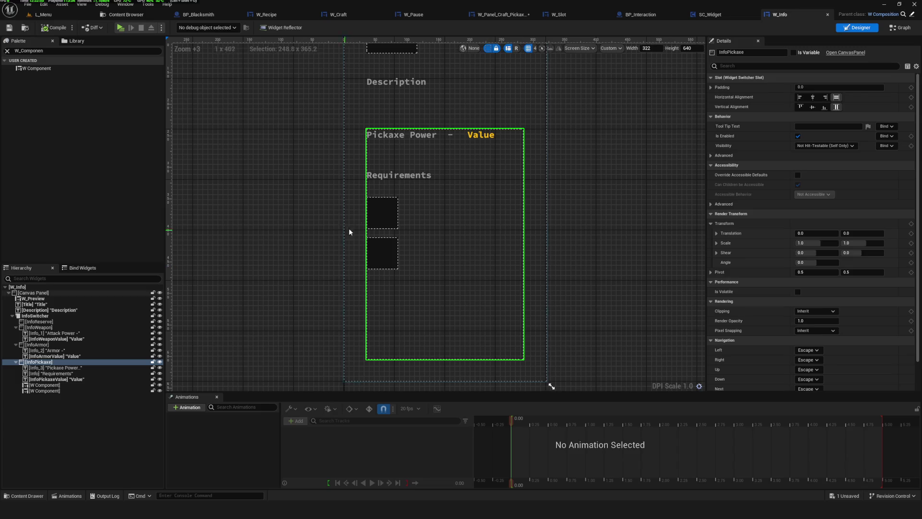
pyautogui.scroll(-8, 422, 250)
pyautogui.scroll(4, 410, 234)
pyautogui.scroll(6, 409, 234)
pyautogui.click(399, 231)
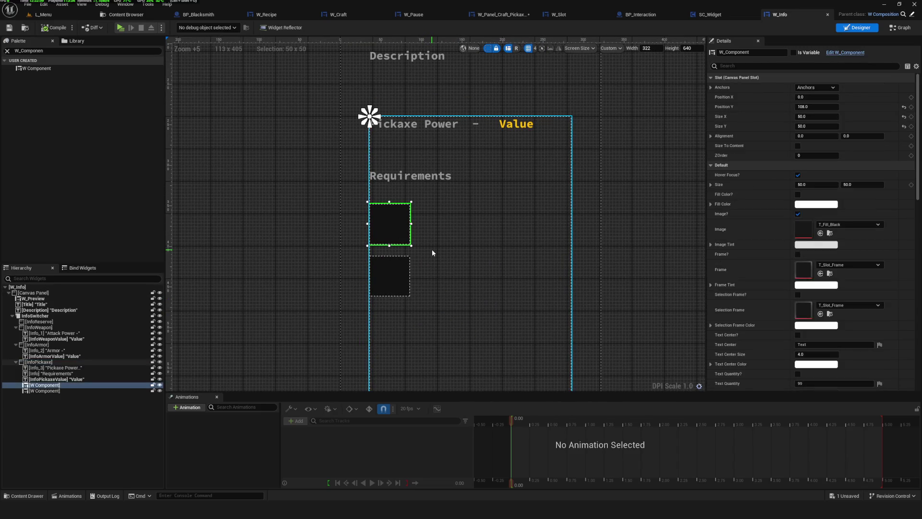
pyautogui.scroll(-7, 433, 252)
pyautogui.scroll(5, 444, 252)
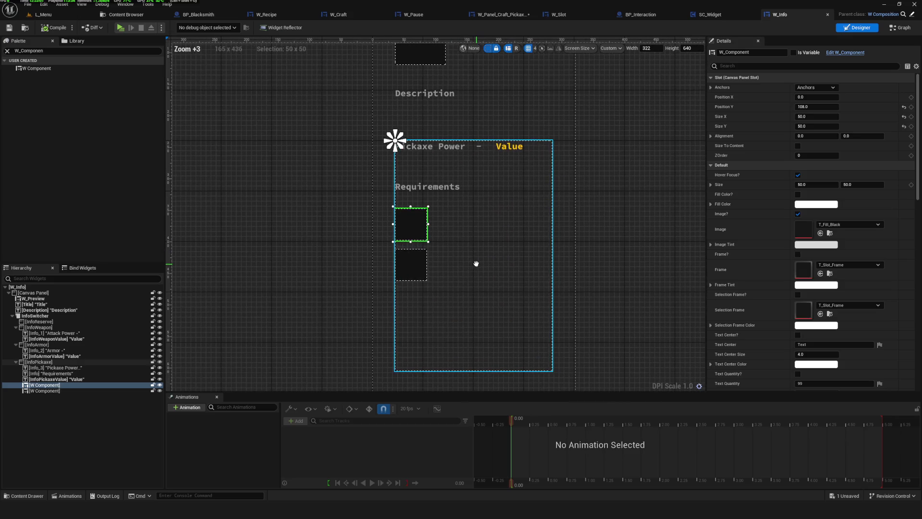
pyautogui.click(416, 261)
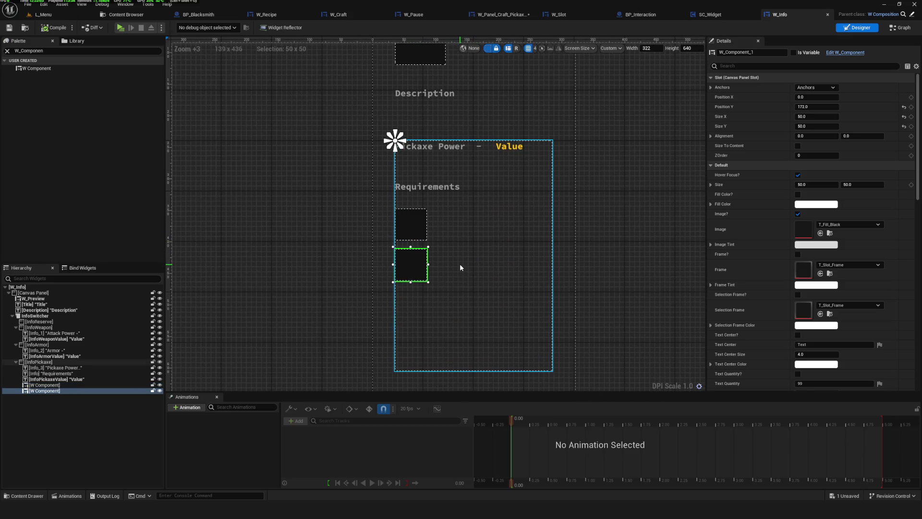
pyautogui.hotkey('ctrl', 'z')
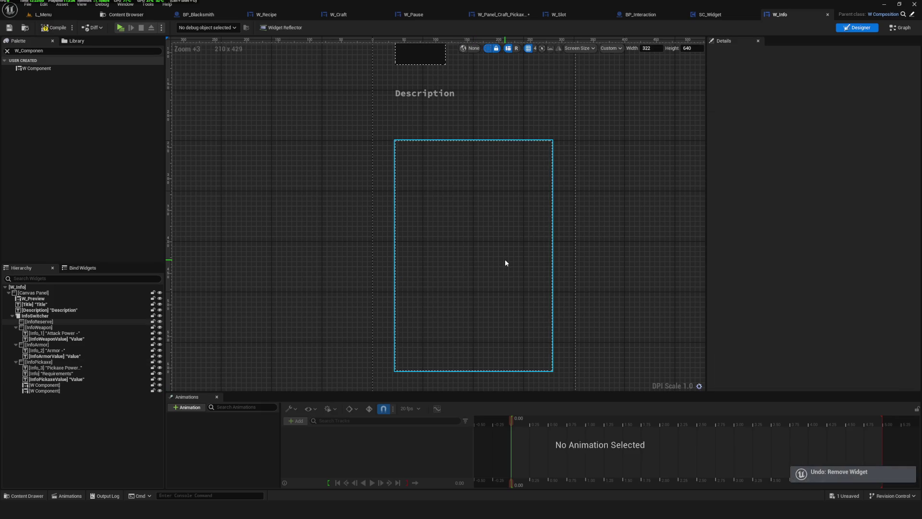
# Step: Undo and then redo the removal of the stray W Component
pyautogui.hotkey('ctrl', 'z')
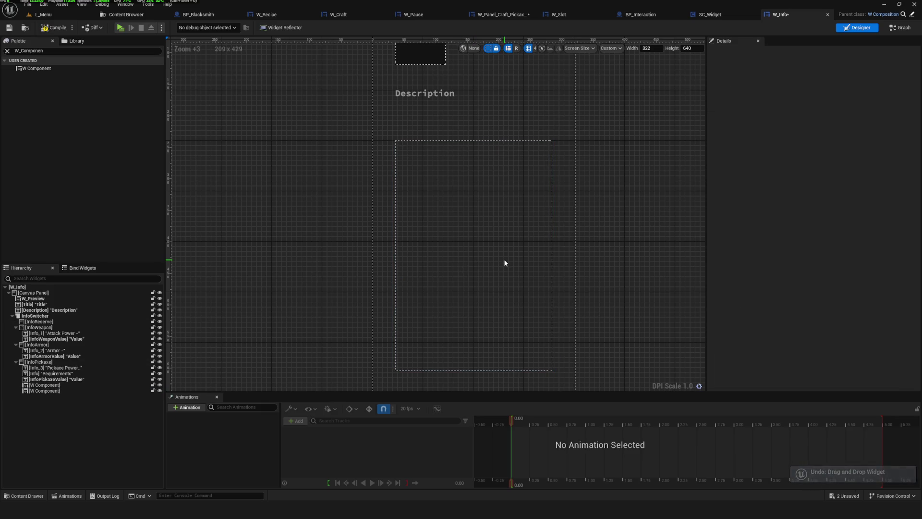
pyautogui.hotkey('ctrl', 'y')
pyautogui.hotkey('ctrl', 'y')
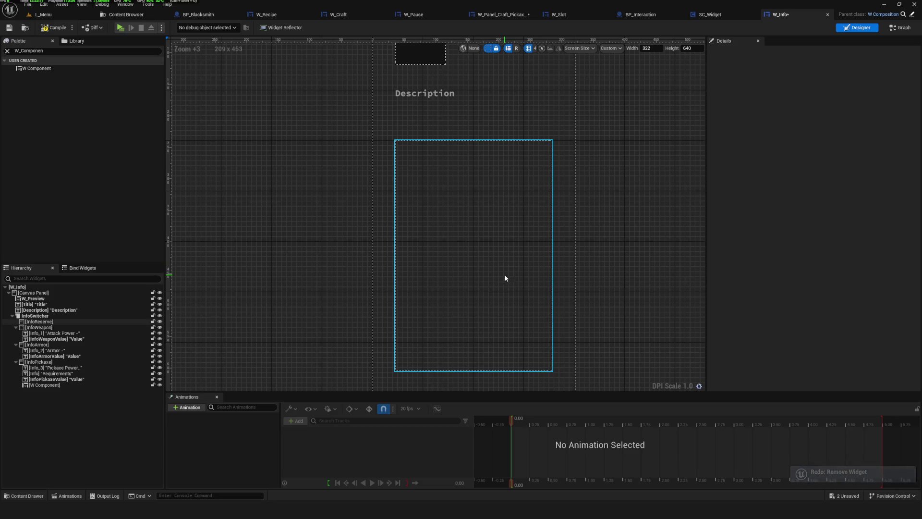
pyautogui.scroll(-7, 505, 274)
pyautogui.scroll(5, 449, 301)
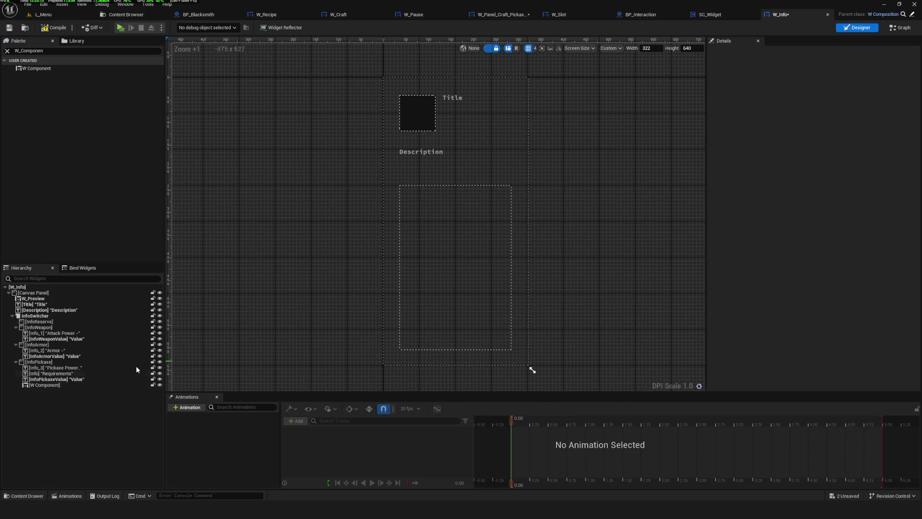
# Step: Delete the W Component from InfoPickaxe and save the widget blueprint
pyautogui.click(38, 362)
pyautogui.click(409, 246)
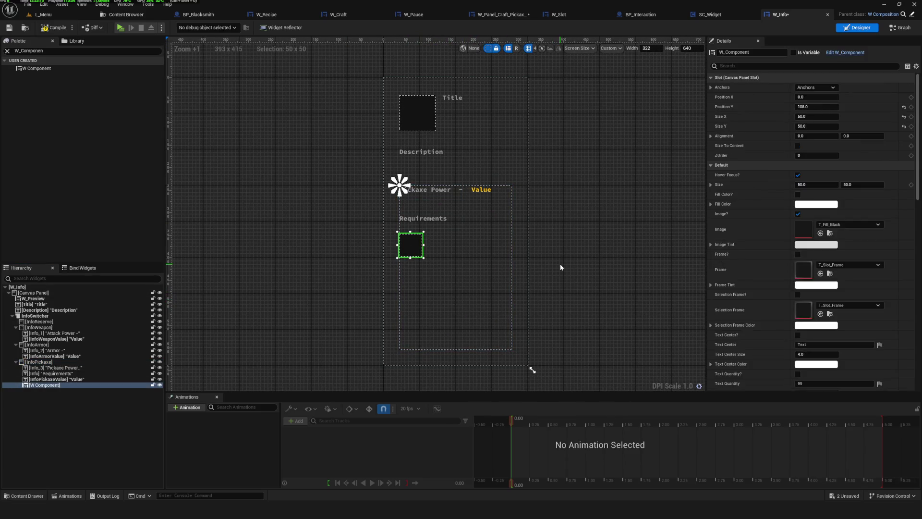
pyautogui.press('Delete')
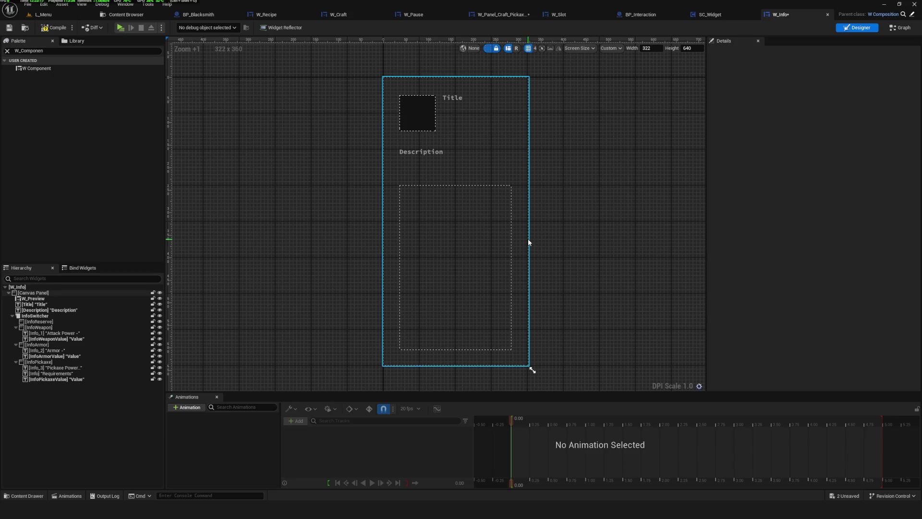
pyautogui.hotkey('ctrl', 'z')
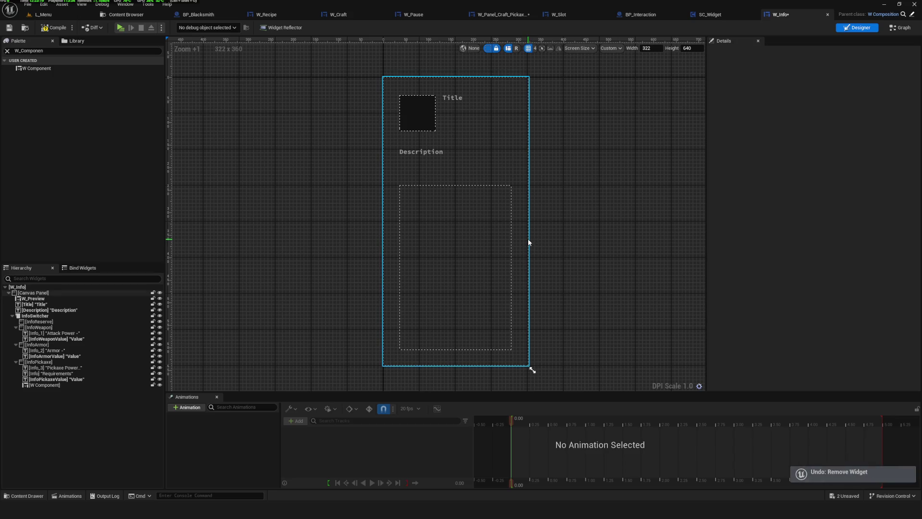
pyautogui.click(39, 361)
pyautogui.click(411, 246)
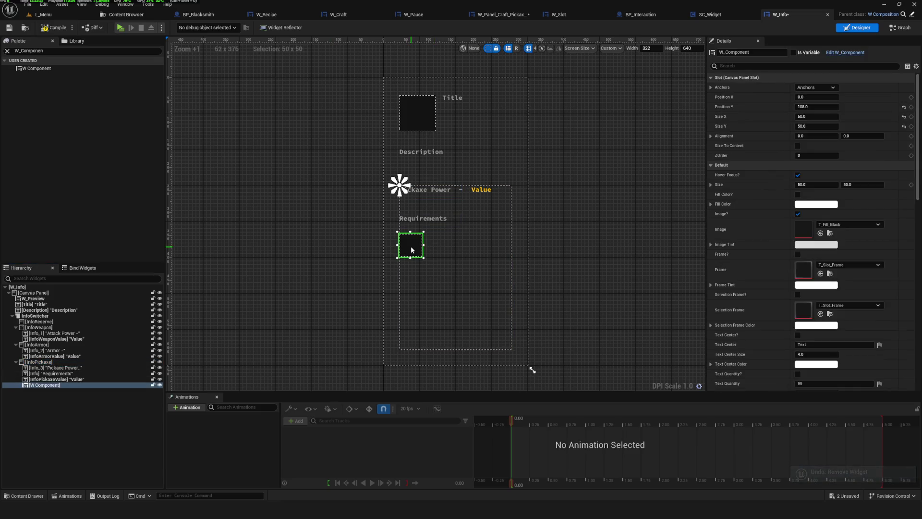
pyautogui.press('Delete')
pyautogui.click(65, 361)
pyautogui.hotkey('ctrl', 's')
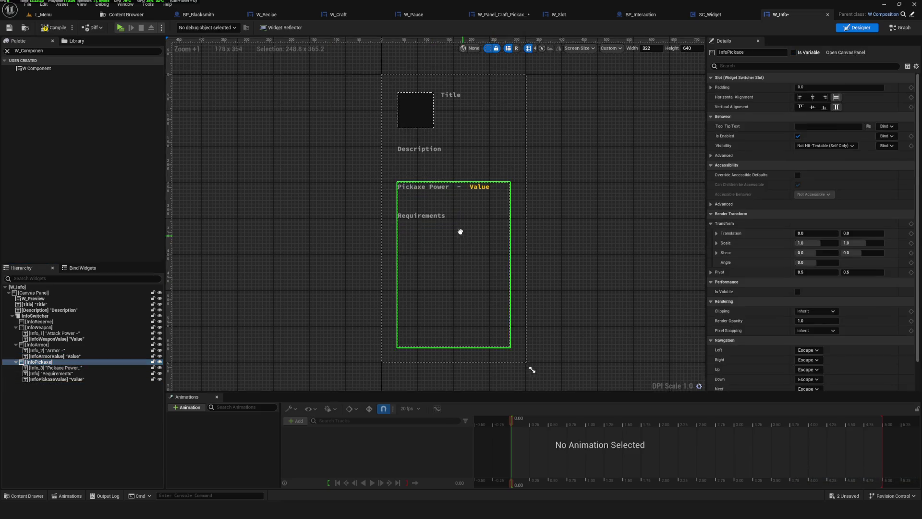
pyautogui.click(61, 53)
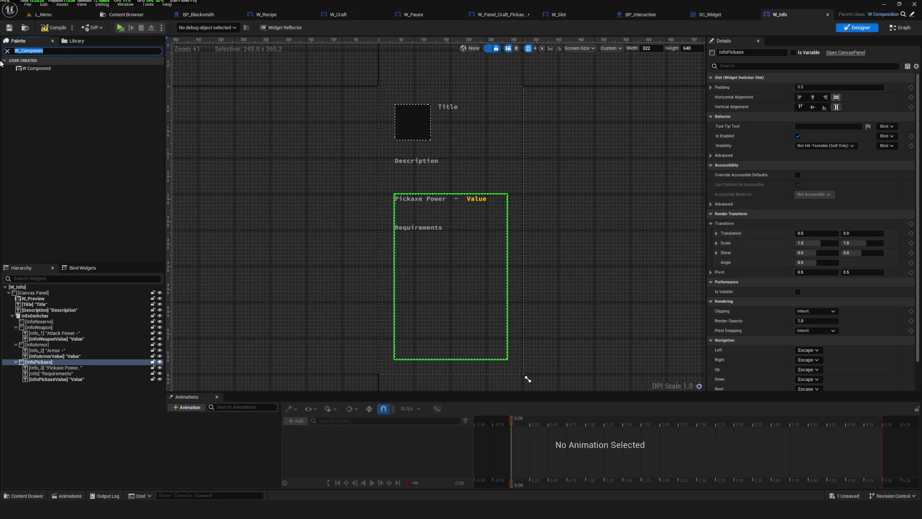
# Step: Add a Vertical Box to InfoPickaxe and drag it below the Requirements heading at Y 120
pyautogui.write('Ve')
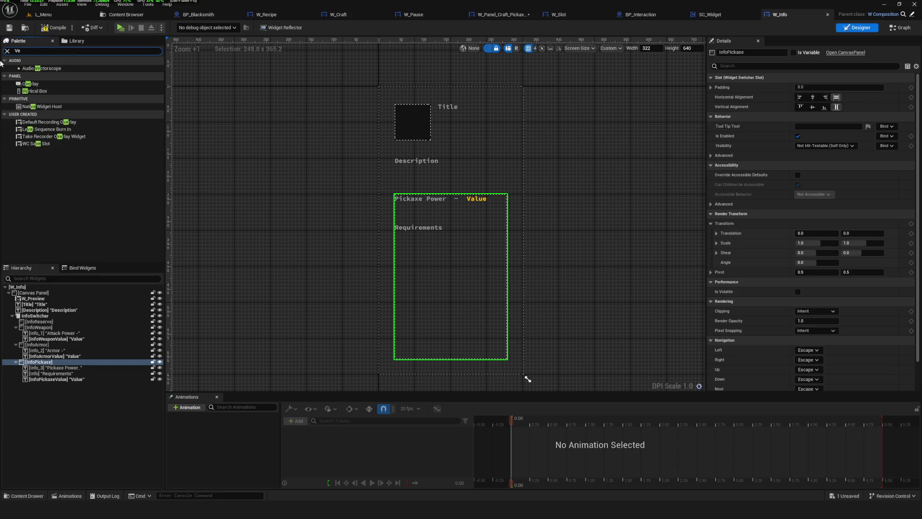
pyautogui.write('rtic')
pyautogui.moveTo(33, 68)
pyautogui.mouseDown()
pyautogui.moveTo(56, 72)
pyautogui.moveTo(69, 454)
pyautogui.moveTo(113, 371)
pyautogui.moveTo(103, 378)
pyautogui.mouseUp()
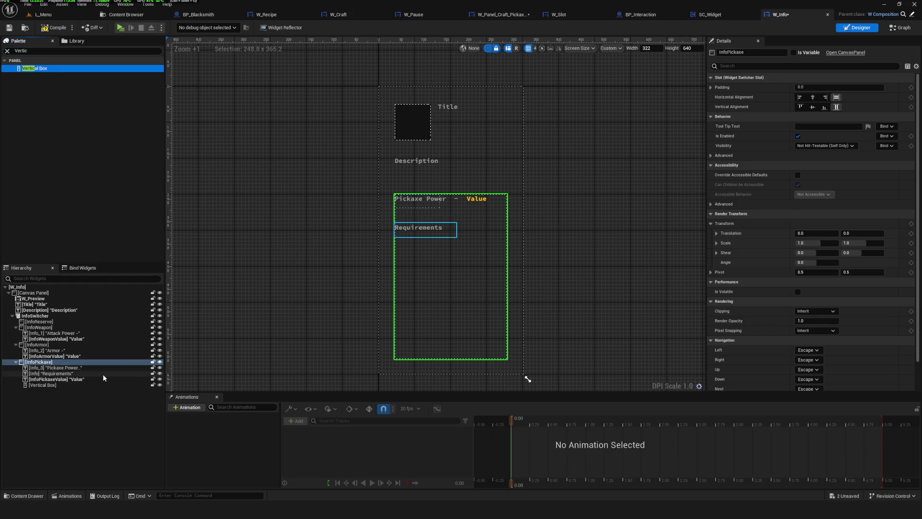
pyautogui.click(425, 192)
pyautogui.moveTo(439, 199)
pyautogui.mouseDown()
pyautogui.moveTo(419, 278)
pyautogui.moveTo(422, 243)
pyautogui.moveTo(442, 250)
pyautogui.moveTo(403, 391)
pyautogui.moveTo(403, 361)
pyautogui.mouseUp()
pyautogui.scroll(2, 443, 252)
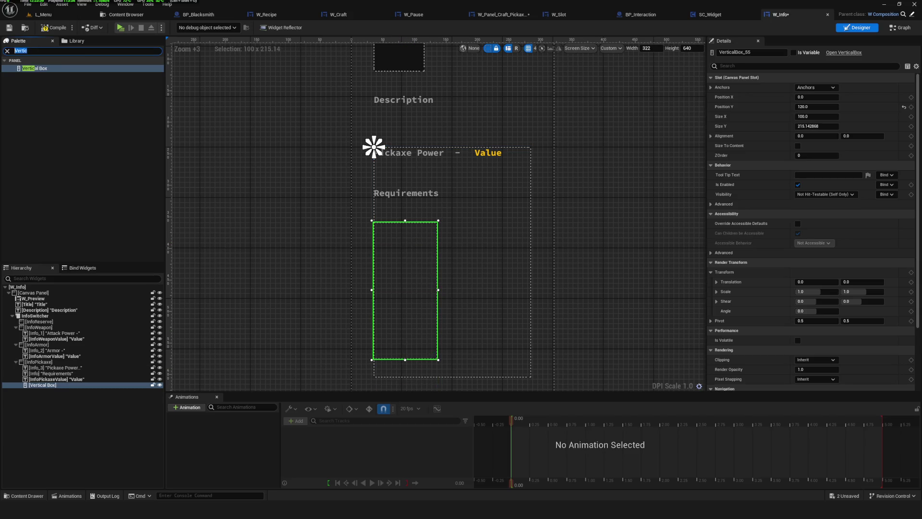
pyautogui.write('W_Compo')
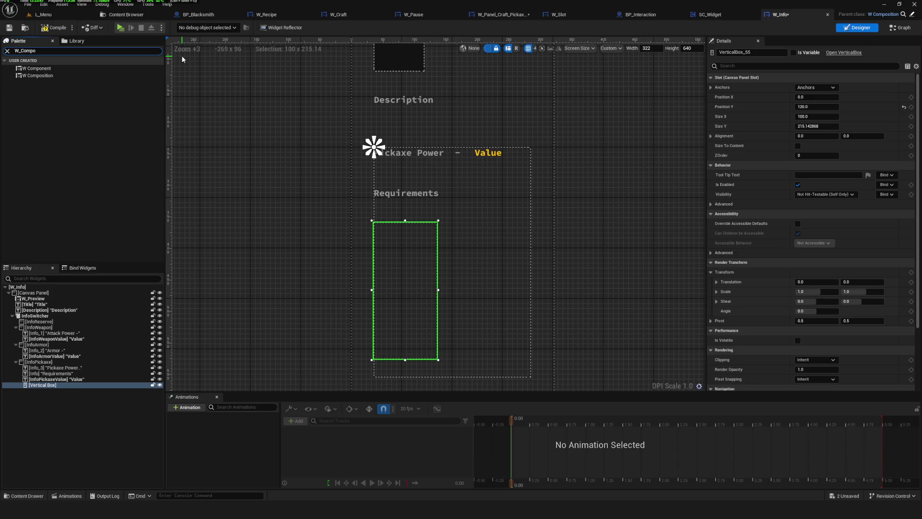
# Step: Place one W Component in the Vertical Box and delete the four extra duplicated copies
pyautogui.moveTo(39, 68)
pyautogui.mouseDown()
pyautogui.moveTo(35, 406)
pyautogui.moveTo(43, 384)
pyautogui.mouseUp()
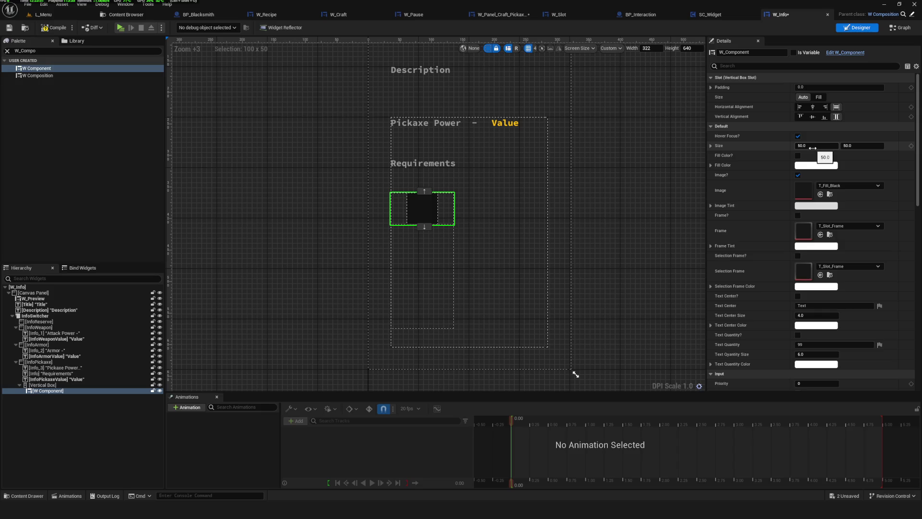
pyautogui.hotkey('ctrl', 'd')
pyautogui.hotkey('ctrl', 'd')
pyautogui.hotkey('ctrl', 'd')
pyautogui.hotkey('ctrl', 'd')
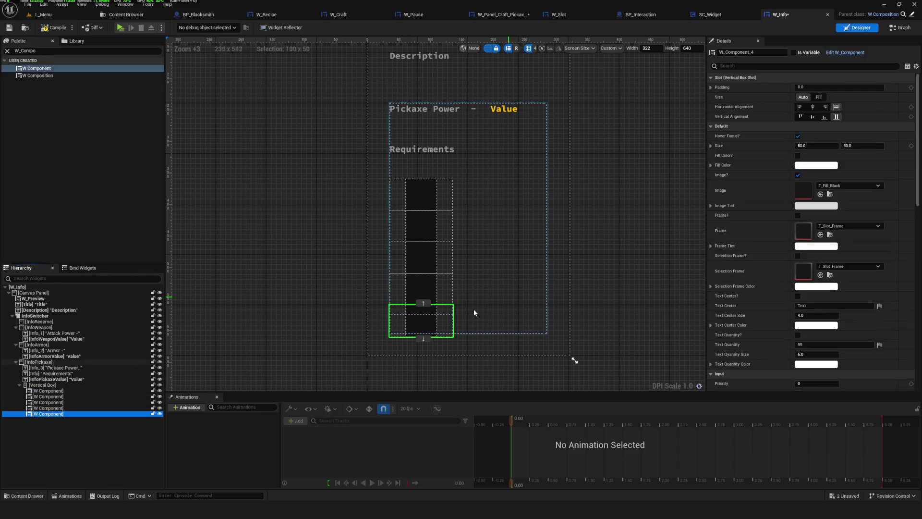
pyautogui.scroll(-4, 474, 313)
pyautogui.scroll(3, 469, 286)
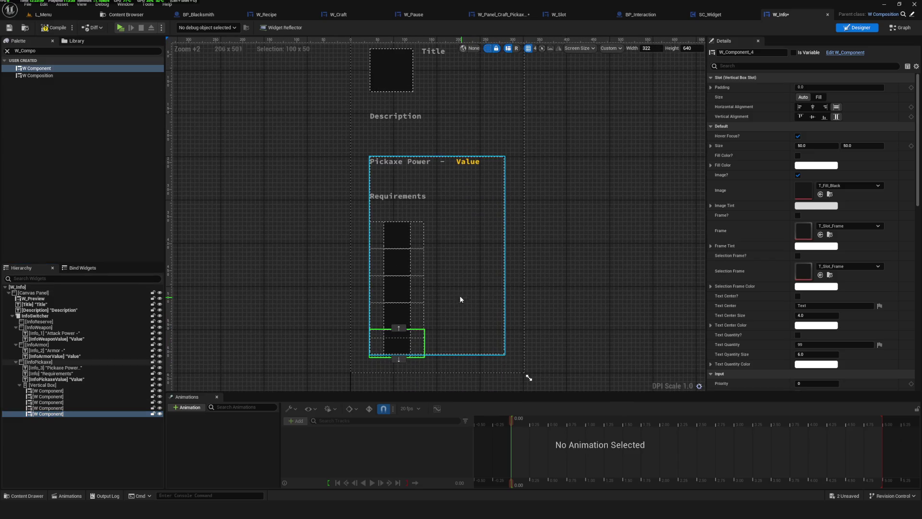
pyautogui.scroll(-1, 433, 299)
pyautogui.scroll(1, 433, 299)
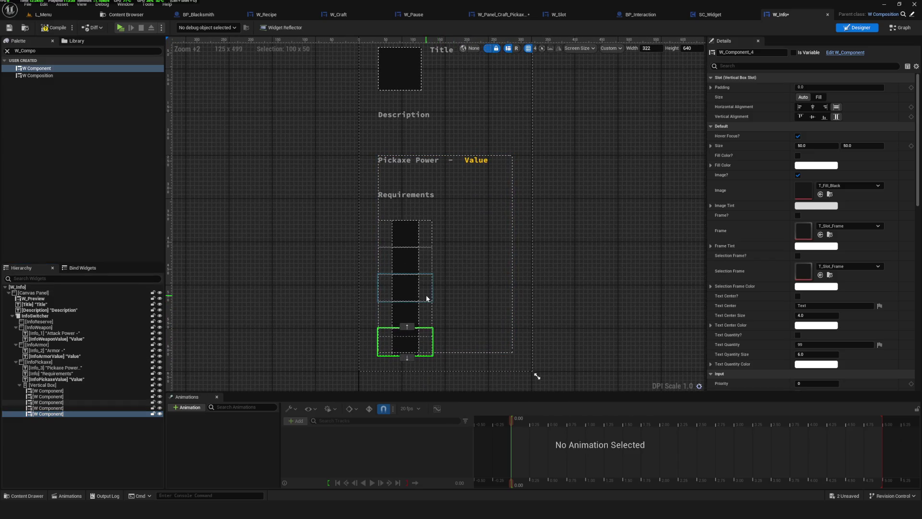
pyautogui.click(58, 397)
pyautogui.keyDown('shift'); pyautogui.click(58, 413); pyautogui.keyUp('shift')
pyautogui.press('Delete')
pyautogui.click(46, 390)
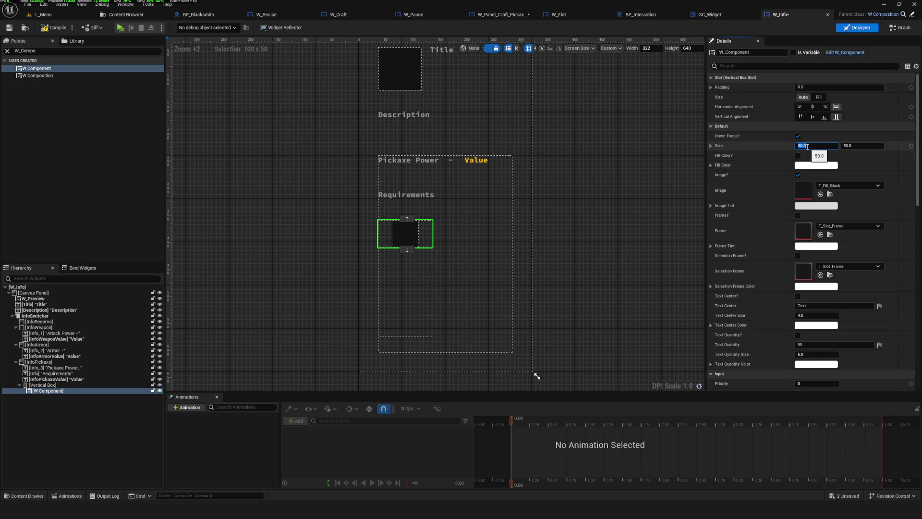
# Step: Set the requirement slot's size to 44 by 44 and save
pyautogui.press('Tab')
pyautogui.write('48')
pyautogui.press('Return')
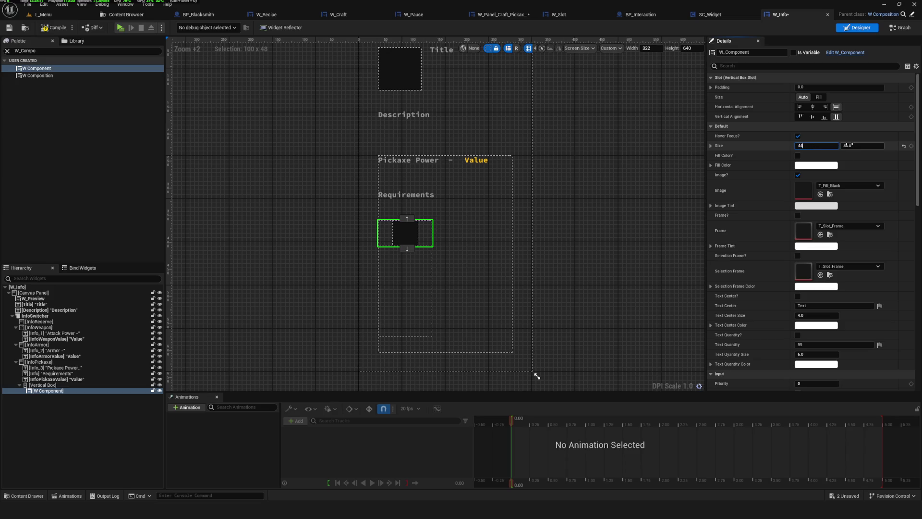
pyautogui.press('Return')
pyautogui.hotkey('ctrl', 's')
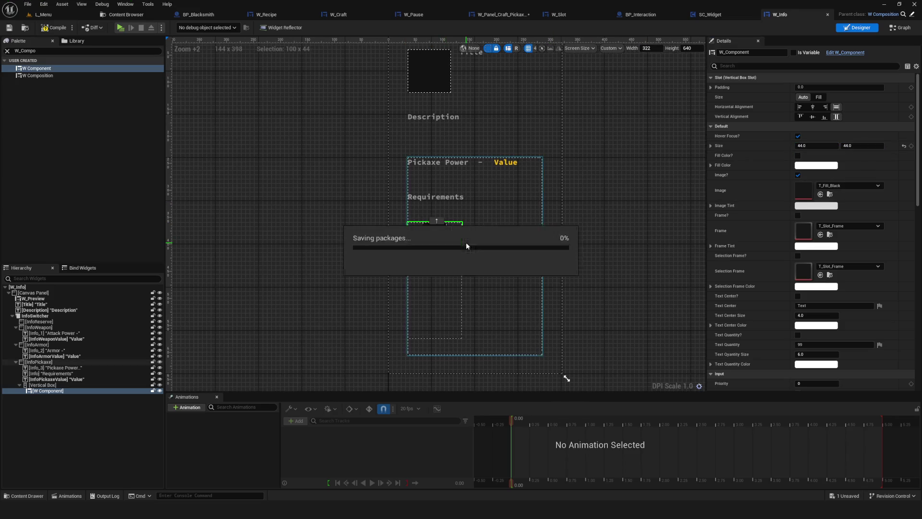
# Step: Give the requirement slot a padding of 4.0
pyautogui.scroll(7, 428, 230)
pyautogui.click(48, 385)
pyautogui.click(72, 391)
pyautogui.scroll(-1, 500, 171)
pyautogui.click(812, 87)
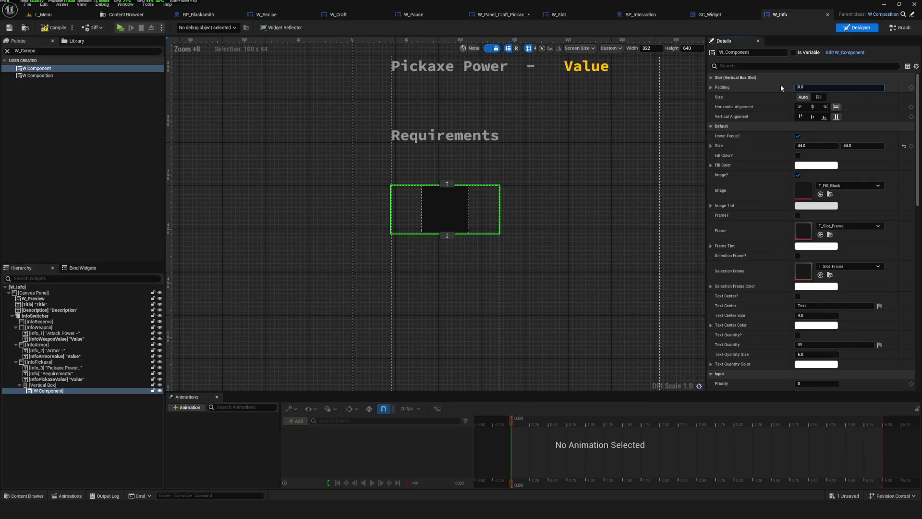
pyautogui.write('4')
pyautogui.press('Return')
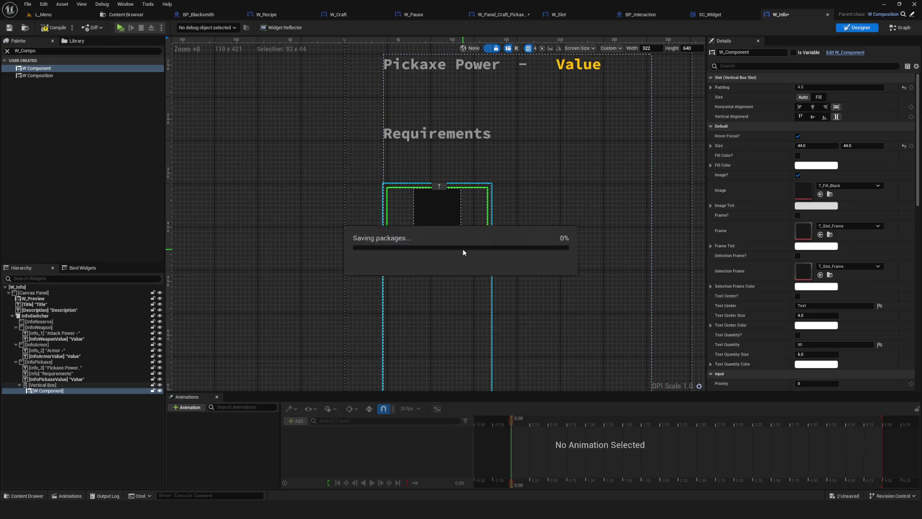
# Step: Duplicate the slot to stack four copies in the Vertical Box
pyautogui.click(51, 392)
pyautogui.hotkey('ctrl', 'd')
pyautogui.hotkey('ctrl', 'd')
pyautogui.hotkey('ctrl', 'd')
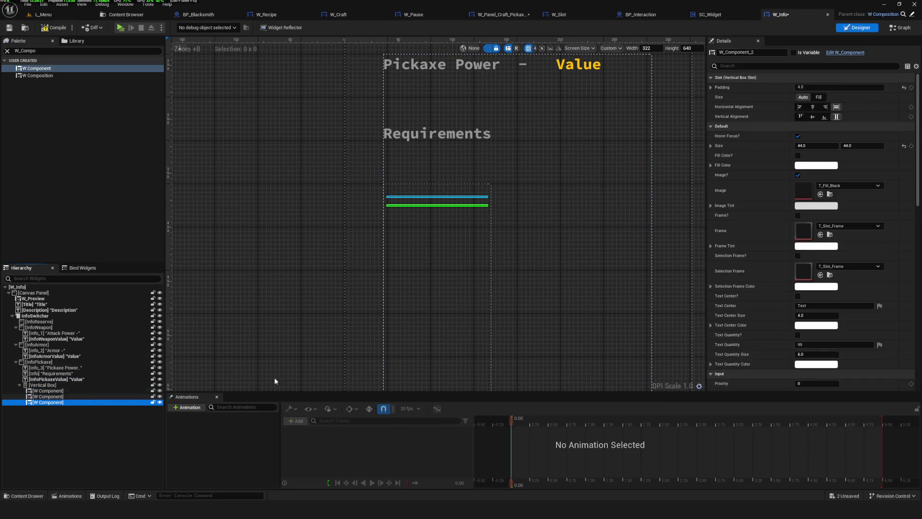
pyautogui.press('Home')
pyautogui.scroll(1, 442, 203)
pyautogui.scroll(1, 462, 292)
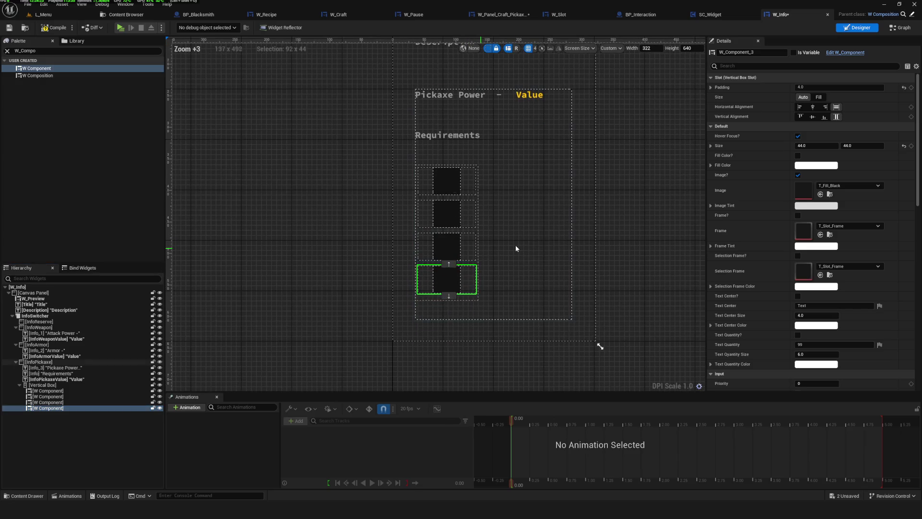
pyautogui.hotkey('ctrl', 'd')
pyautogui.hotkey('ctrl', 'd')
pyautogui.hotkey('ctrl', 'z')
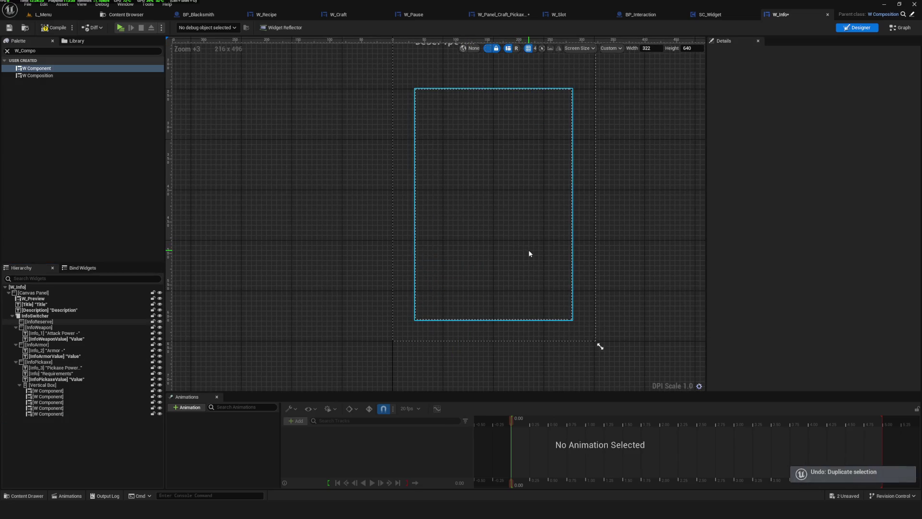
pyautogui.click(72, 385)
# Step: Delete the extra slot and raise the Vertical Box to Y 96, closer to Requirements
pyautogui.click(94, 413)
pyautogui.press('Delete')
pyautogui.click(42, 384)
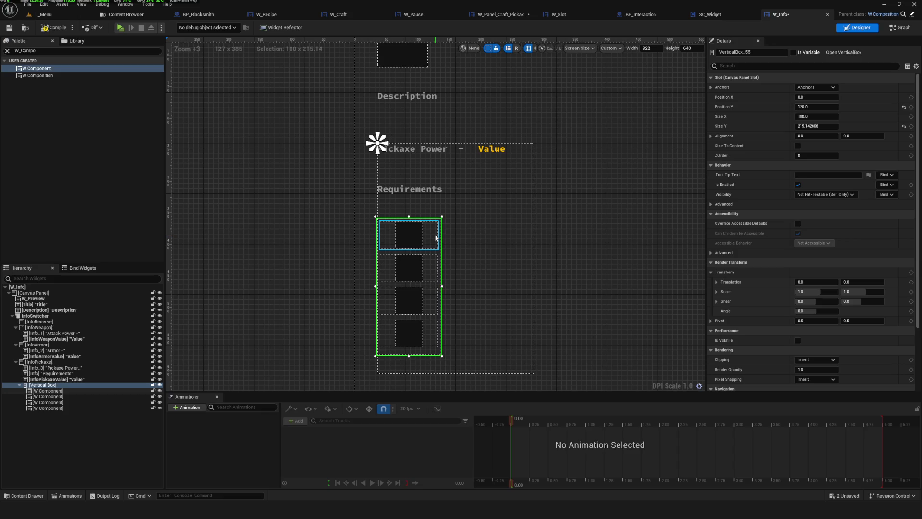
pyautogui.moveTo(380, 219); pyautogui.dragTo(380, 206)
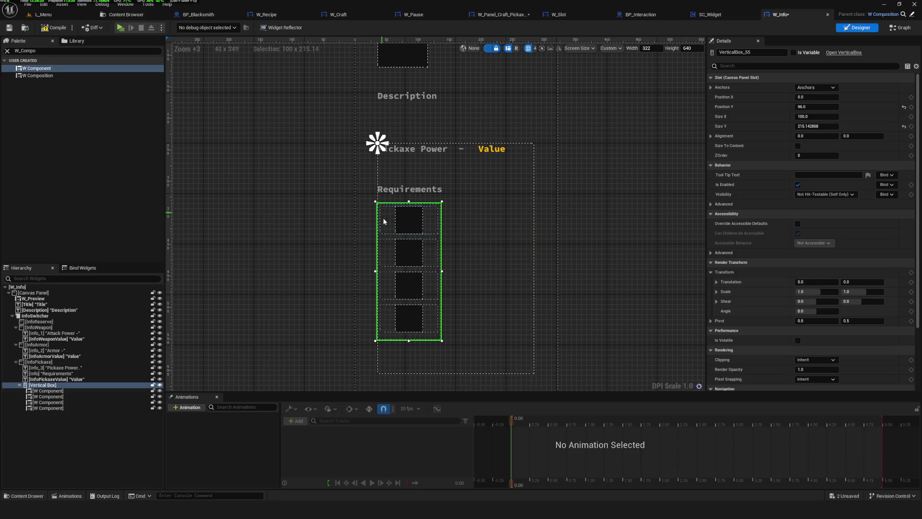
# Step: Add a fifth slot and resize the Vertical Box to about 53.7 by 260.9
pyautogui.hotkey('ctrl', 'v')
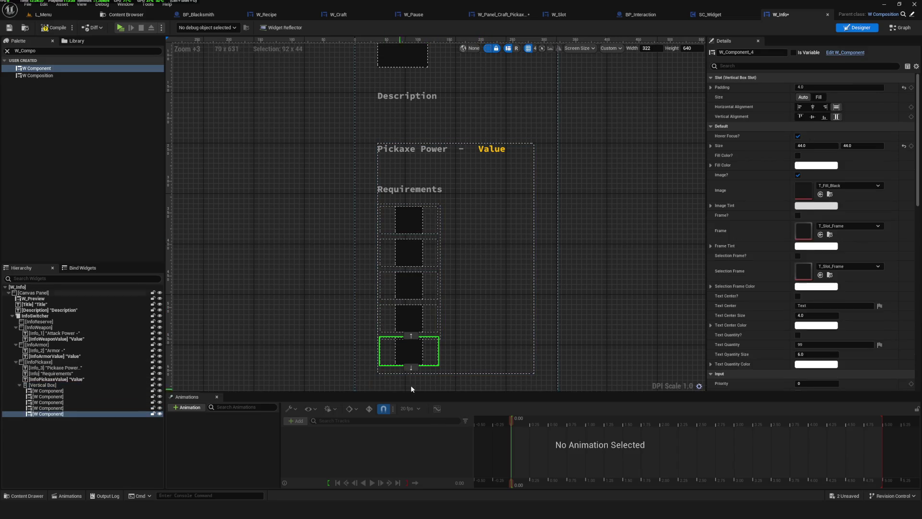
pyautogui.click(454, 250)
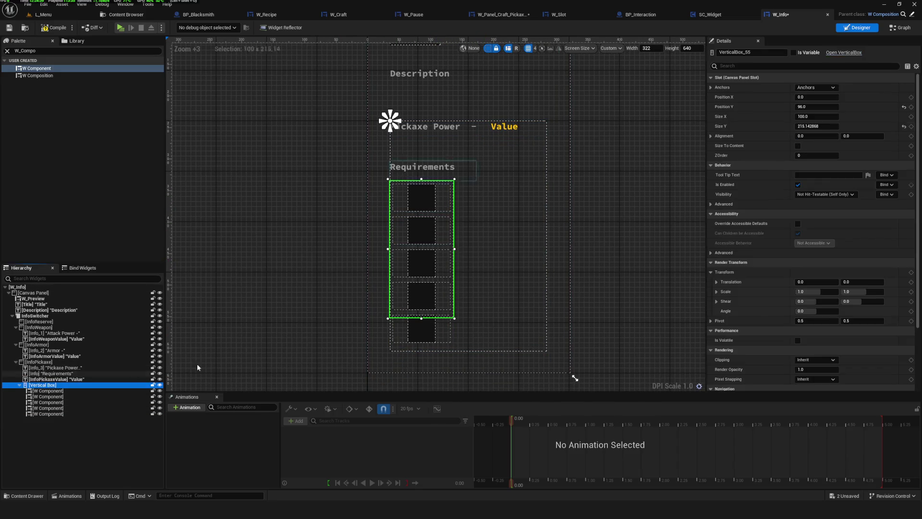
pyautogui.moveTo(422, 318); pyautogui.dragTo(422, 346)
pyautogui.moveTo(453, 263)
pyautogui.mouseDown()
pyautogui.moveTo(417, 262)
pyautogui.moveTo(426, 262)
pyautogui.mouseUp()
pyautogui.scroll(10, 399, 214)
pyautogui.moveTo(393, 326); pyautogui.dragTo(432, 210)
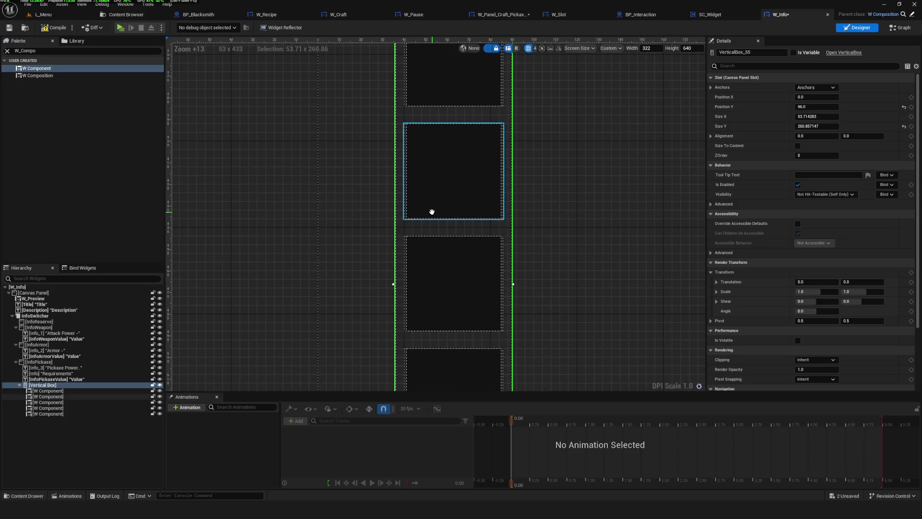
# Step: Set the left padding of the first three requirement slots to 0
pyautogui.click(140, 390)
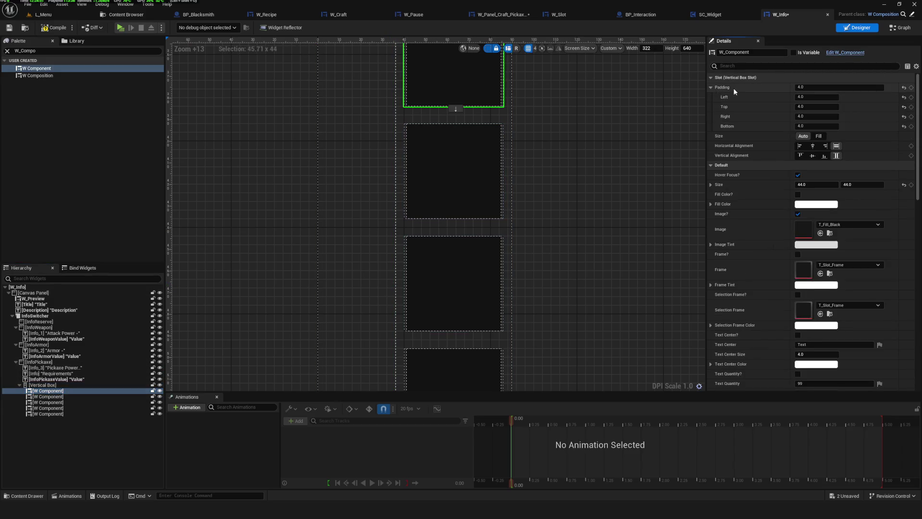
pyautogui.write('0')
pyautogui.press('Return')
pyautogui.click(475, 165)
pyautogui.click(819, 97)
pyautogui.write('0')
pyautogui.press('Return')
pyautogui.click(492, 274)
pyautogui.click(823, 97)
pyautogui.write('0')
pyautogui.press('Return')
# Step: Set the left padding of the fourth and fifth slots to 0, then select the Vertical Box
pyautogui.click(456, 327)
pyautogui.click(816, 97)
pyautogui.write('0')
pyautogui.press('Return')
pyautogui.click(501, 353)
pyautogui.click(816, 97)
pyautogui.write('0')
pyautogui.press('Return')
pyautogui.scroll(-5, 471, 291)
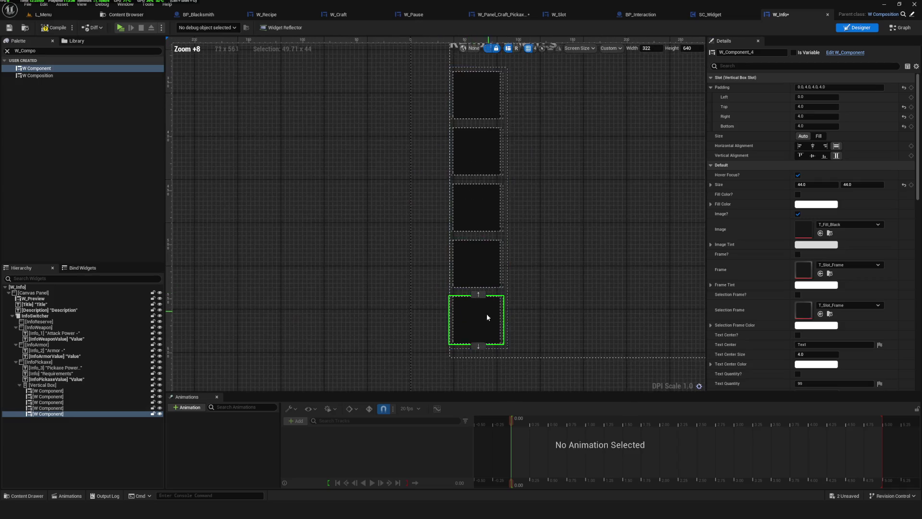
pyautogui.scroll(4, 449, 291)
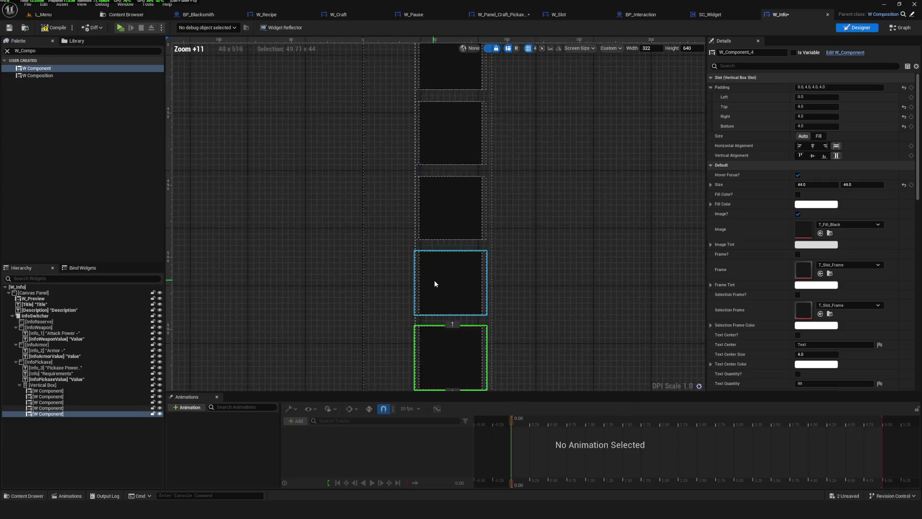
pyautogui.click(42, 385)
pyautogui.scroll(5, 449, 192)
# Step: Narrow the Vertical Box slot column to about 49.3 wide to fit its slots
pyautogui.moveTo(432, 287)
pyautogui.mouseDown()
pyautogui.moveTo(465, 290)
pyautogui.moveTo(442, 288)
pyautogui.mouseUp()
pyautogui.moveTo(593, 195)
pyautogui.mouseDown()
pyautogui.moveTo(534, 200)
pyautogui.moveTo(579, 201)
pyautogui.mouseUp()
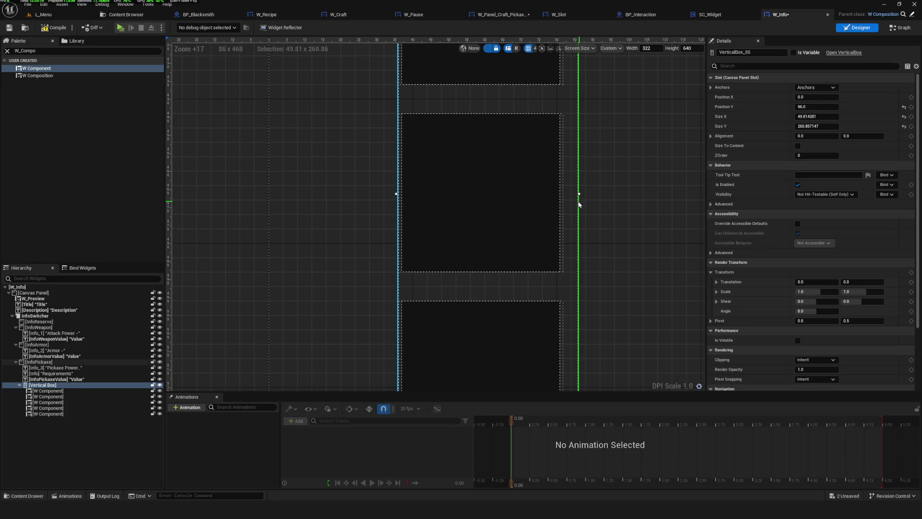
pyautogui.scroll(-10, 481, 241)
# Step: Select InfoPickaxe and frame the whole pickaxe panel, Title included, in the canvas
pyautogui.click(537, 271)
pyautogui.scroll(4, 416, 165)
pyautogui.scroll(3, 417, 168)
pyautogui.scroll(-9, 422, 189)
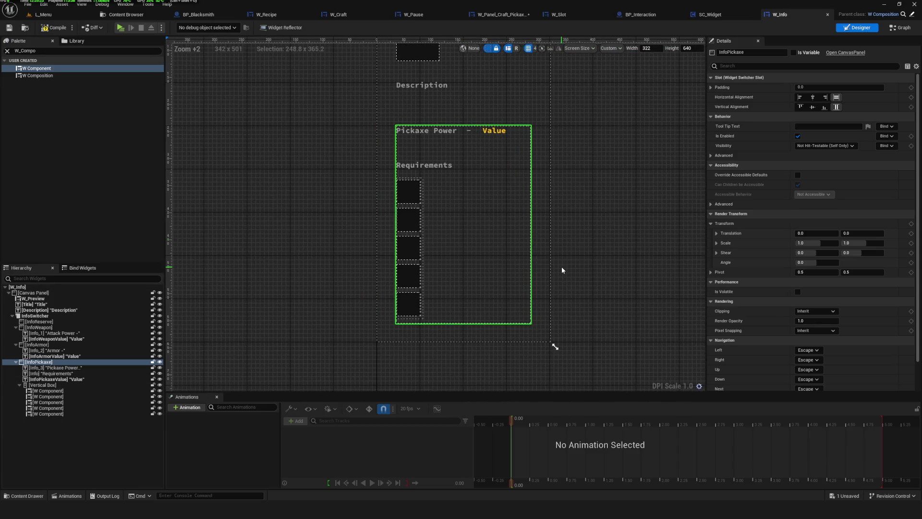
pyautogui.moveTo(422, 267); pyautogui.dragTo(446, 284)
pyautogui.moveTo(517, 252); pyautogui.dragTo(534, 274)
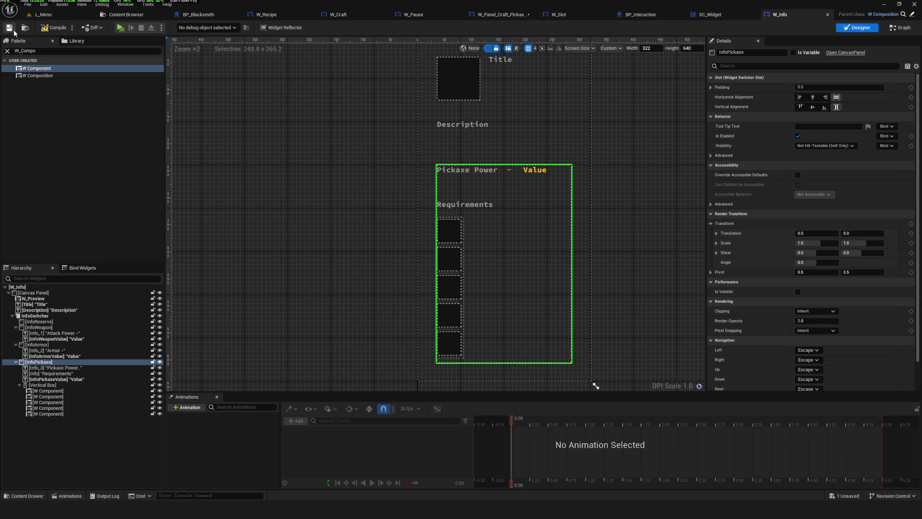
pyautogui.moveTo(410, 266); pyautogui.dragTo(410, 255)
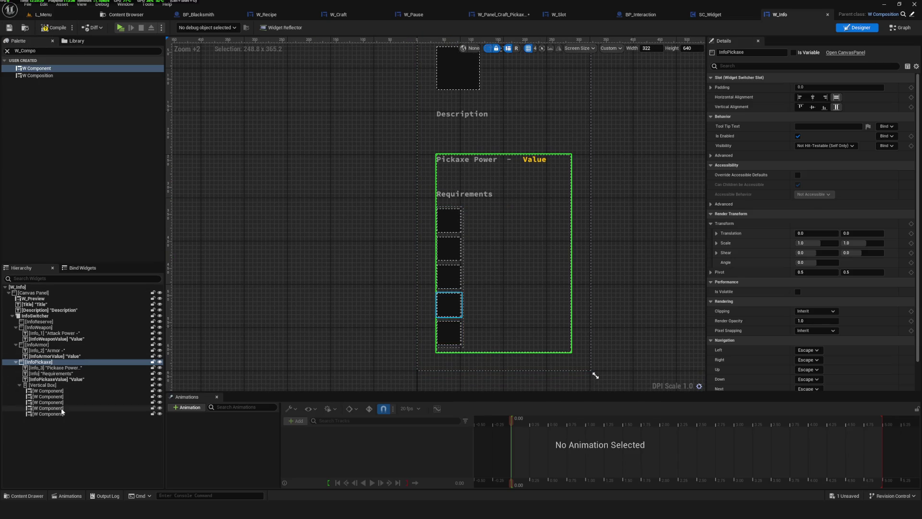
pyautogui.click(42, 385)
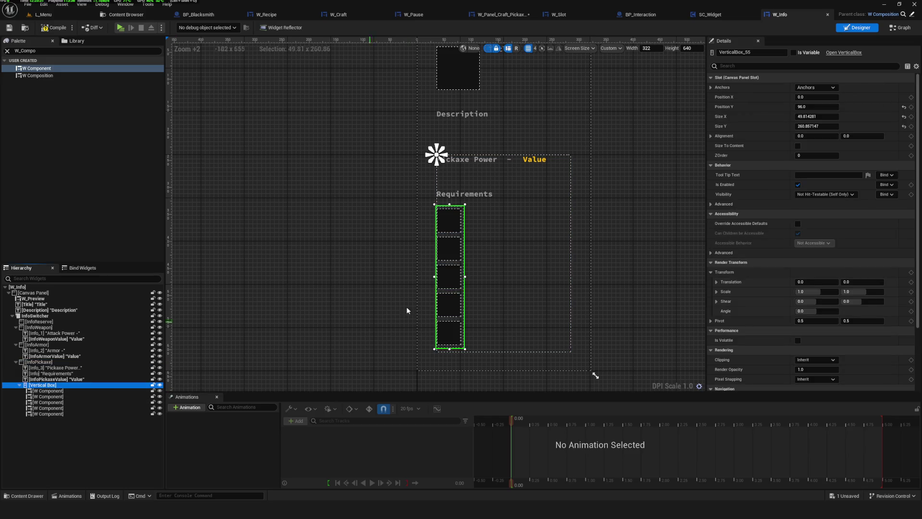
# Step: Duplicate the Requirements slot column with Ctrl+D and place the copy beside the original
pyautogui.hotkey('ctrl', 'd')
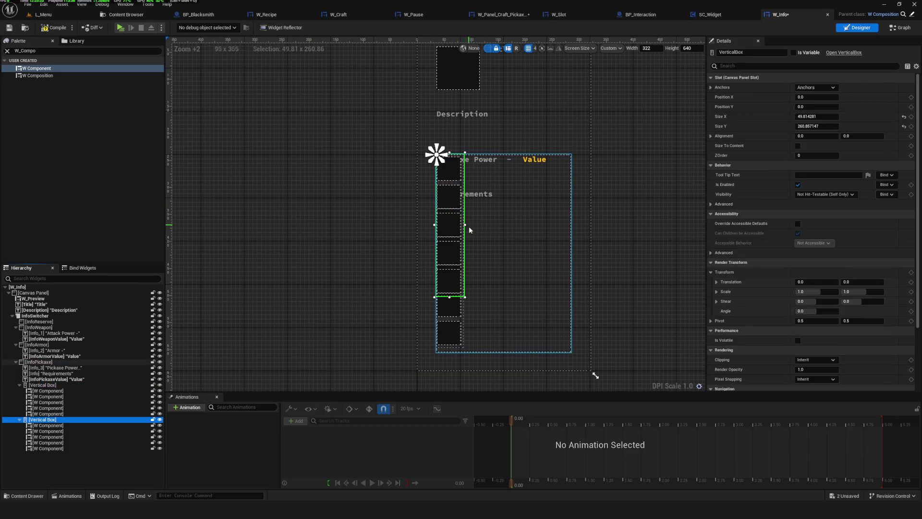
pyautogui.moveTo(462, 222)
pyautogui.mouseDown()
pyautogui.moveTo(534, 249)
pyautogui.moveTo(513, 279)
pyautogui.mouseUp()
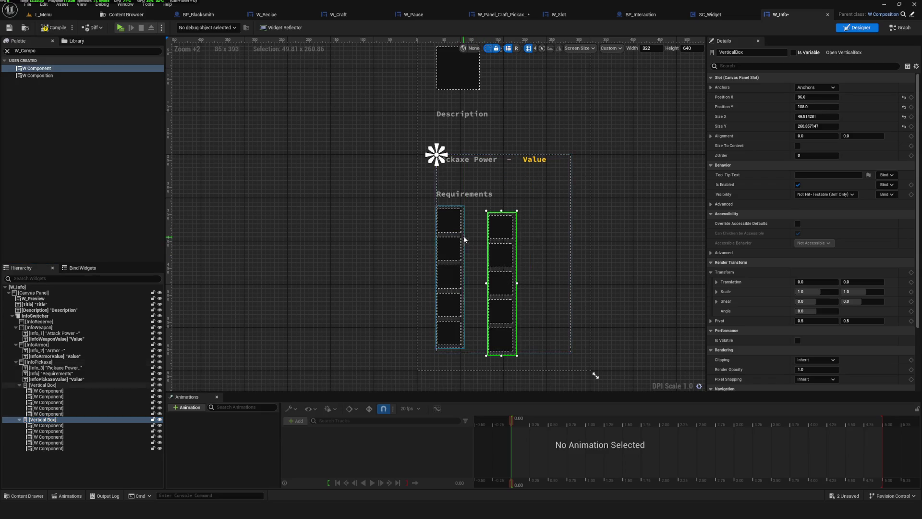
pyautogui.click(449, 214)
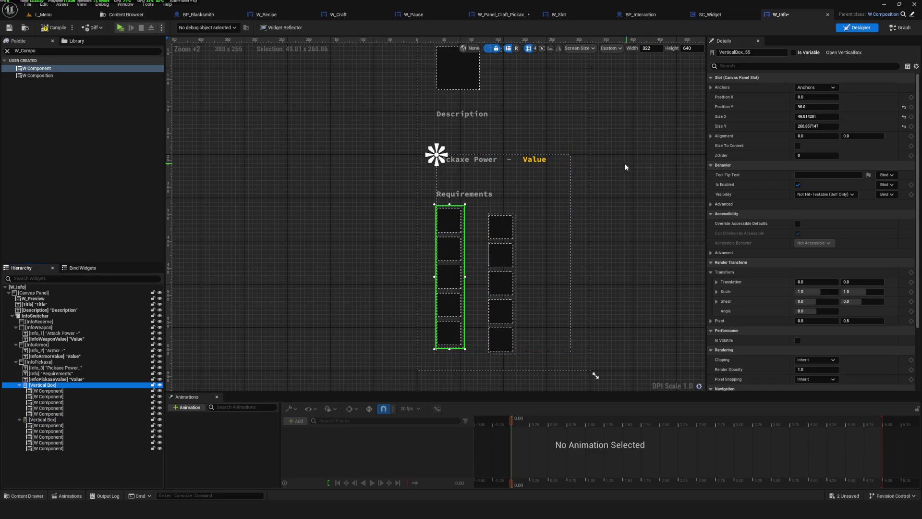
pyautogui.moveTo(627, 166); pyautogui.dragTo(609, 159)
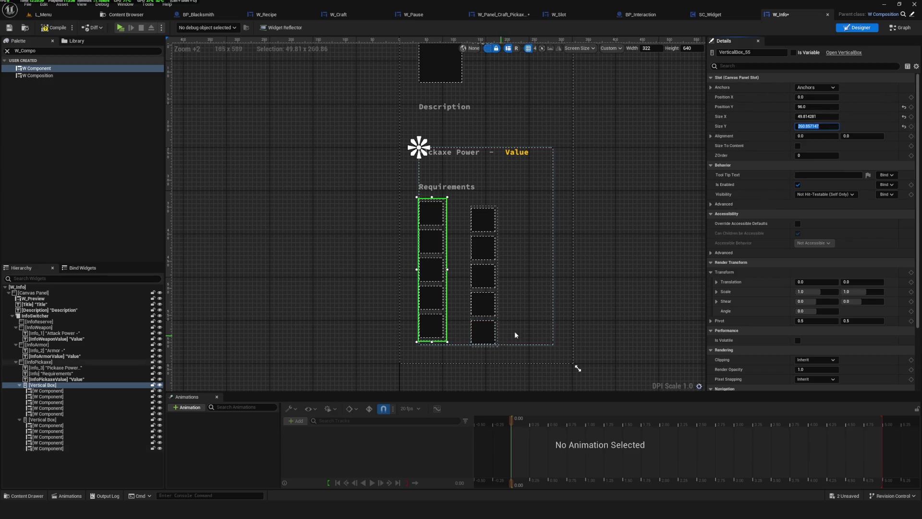
# Step: Set Size Y to 260 on both the left and right slot columns
pyautogui.click(829, 127)
pyautogui.write('260')
pyautogui.press('Return')
pyautogui.click(496, 239)
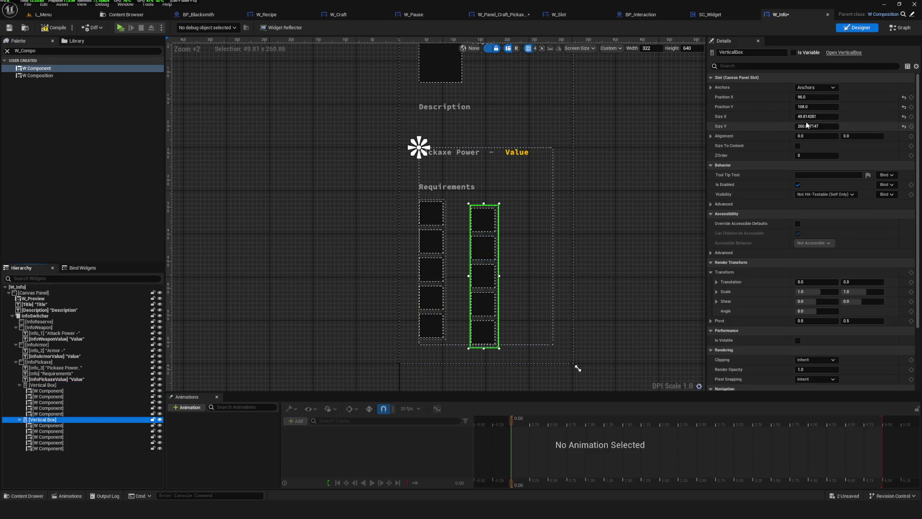
pyautogui.press('Return')
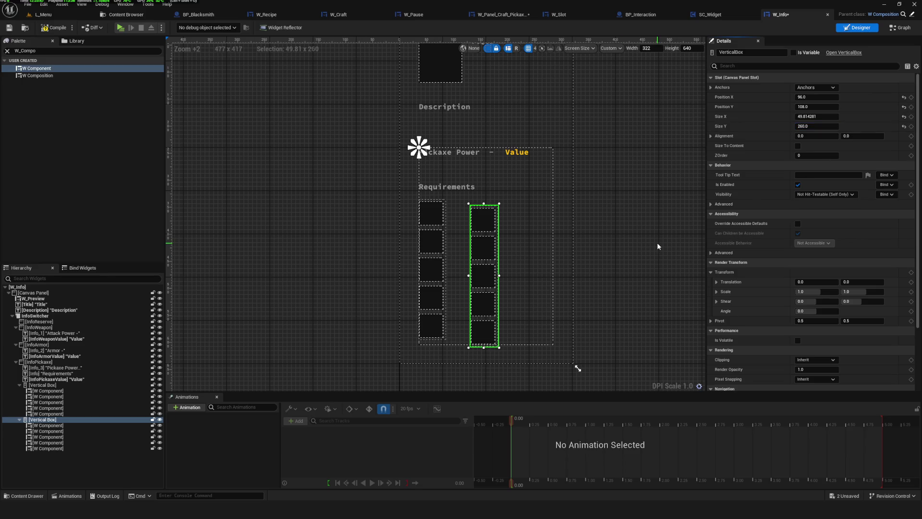
pyautogui.scroll(4, 481, 283)
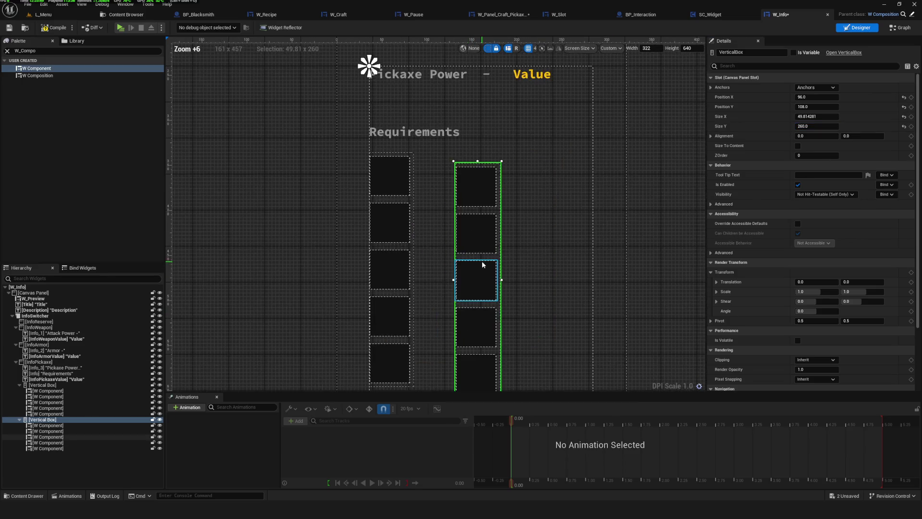
pyautogui.moveTo(486, 229); pyautogui.dragTo(488, 253)
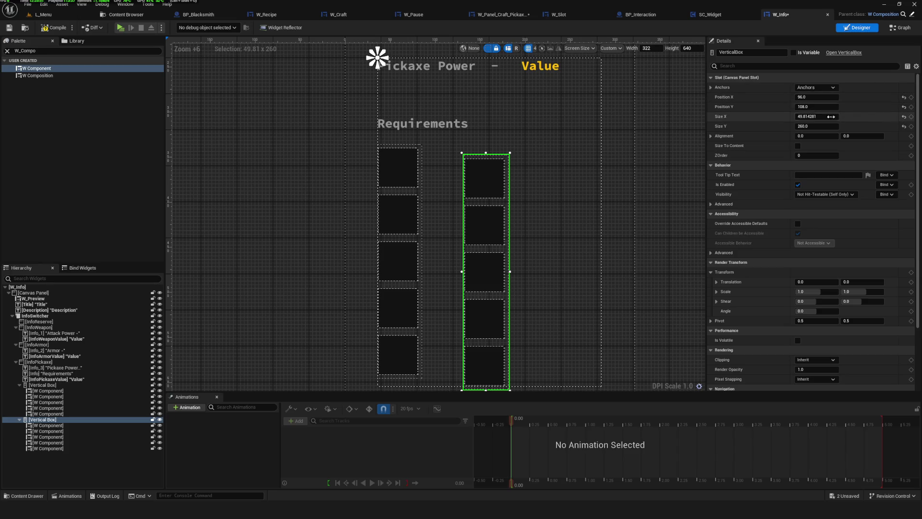
# Step: Undo and re-apply the last column height edit, then check both columns
pyautogui.hotkey('ctrl', 'z')
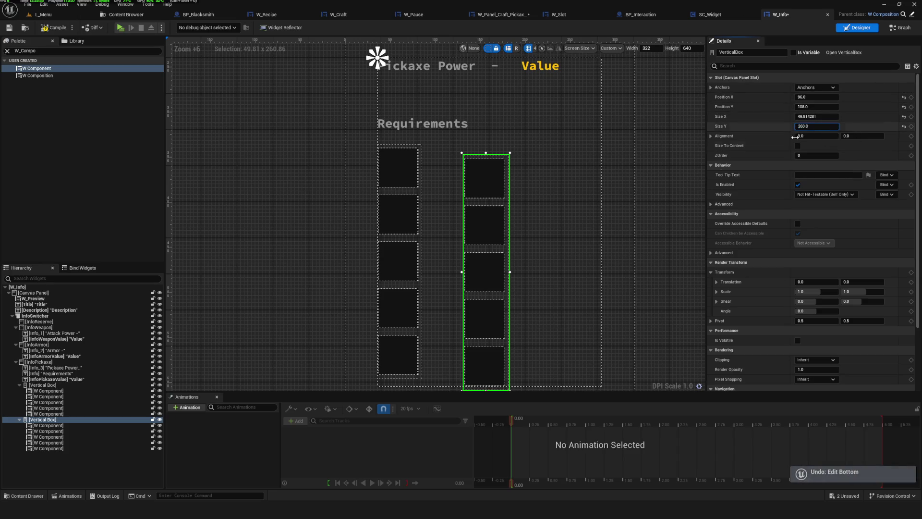
pyautogui.press('Return')
pyautogui.click(387, 252)
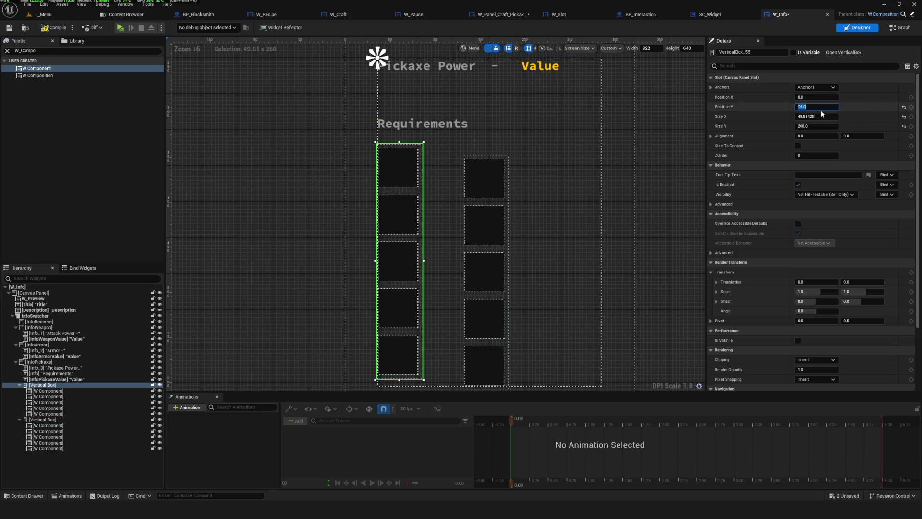
pyautogui.click(508, 200)
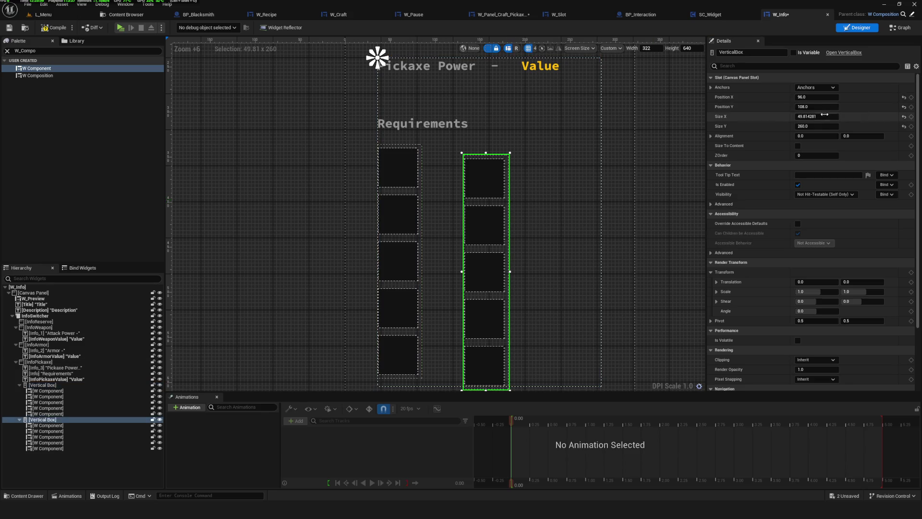
pyautogui.scroll(-6, 511, 214)
pyautogui.click(640, 259)
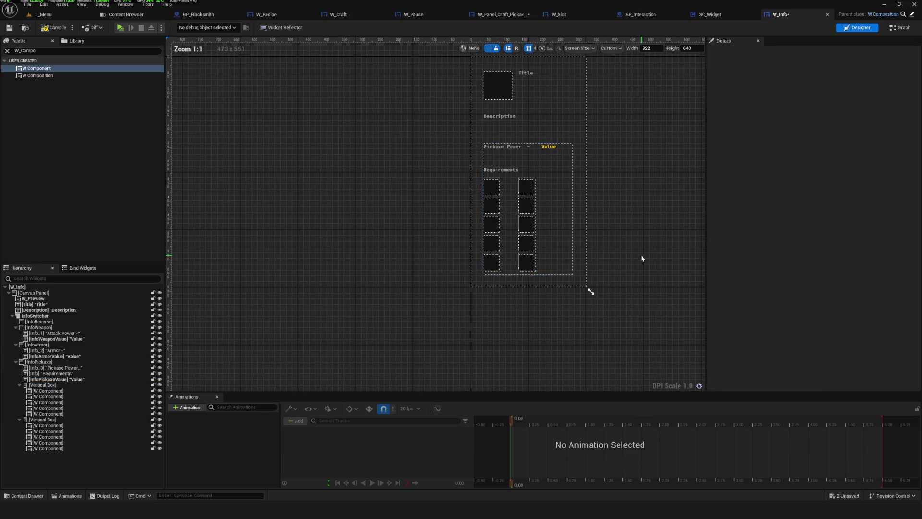
# Step: Delete all five slots from the right Vertical Box, leaving it empty
pyautogui.click(546, 215)
pyautogui.scroll(4, 546, 215)
pyautogui.click(482, 206)
pyautogui.click(48, 425)
pyautogui.keyDown('shift'); pyautogui.click(49, 448); pyautogui.keyUp('shift')
pyautogui.press('Delete')
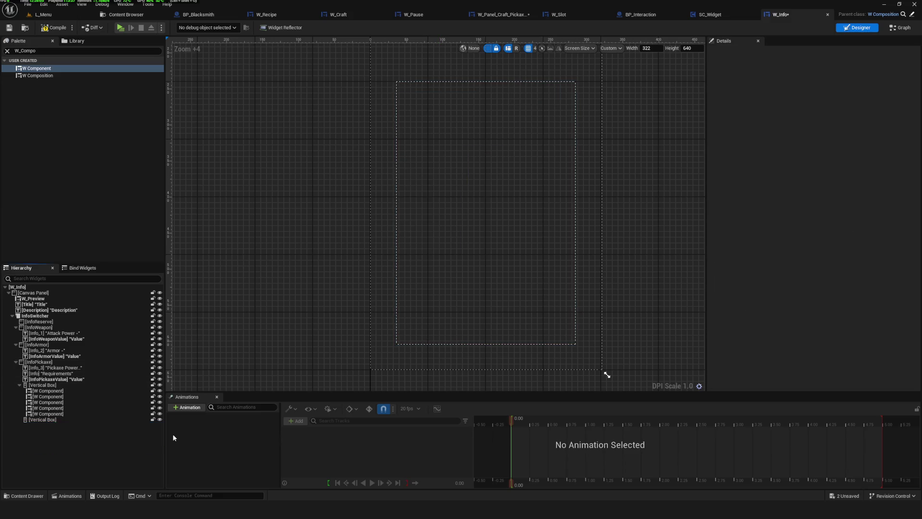
pyautogui.click(77, 420)
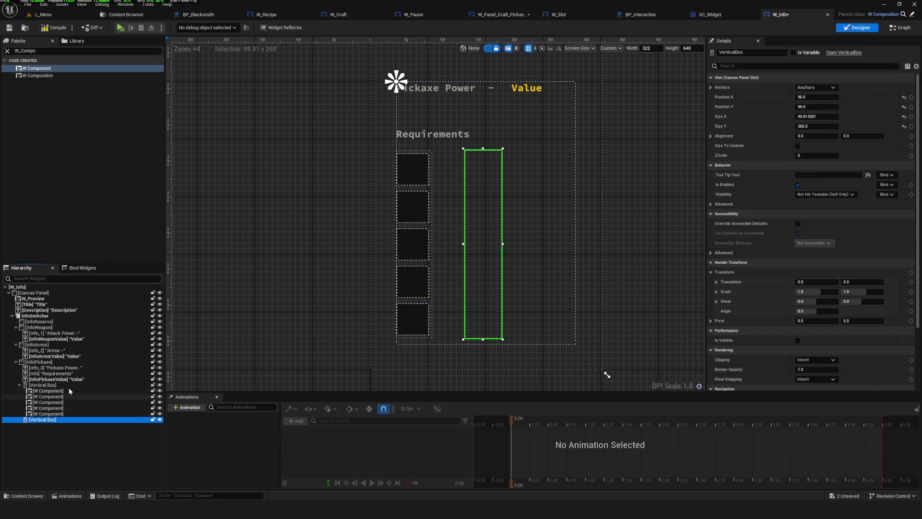
# Step: Duplicate the Requirements label into the right column, keeping its fill vertical alignment
pyautogui.click(426, 137)
pyautogui.hotkey('ctrl', 'd')
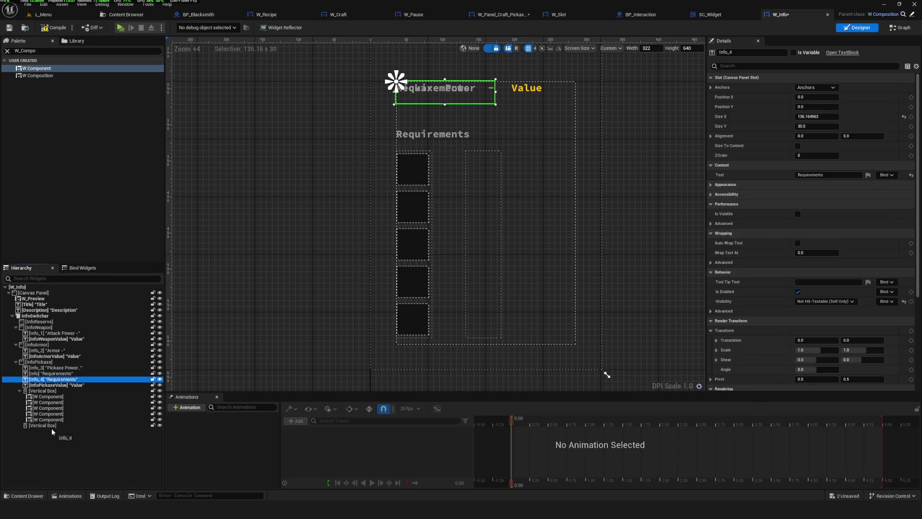
pyautogui.moveTo(54, 427); pyautogui.dragTo(53, 426)
pyautogui.scroll(-1, 489, 222)
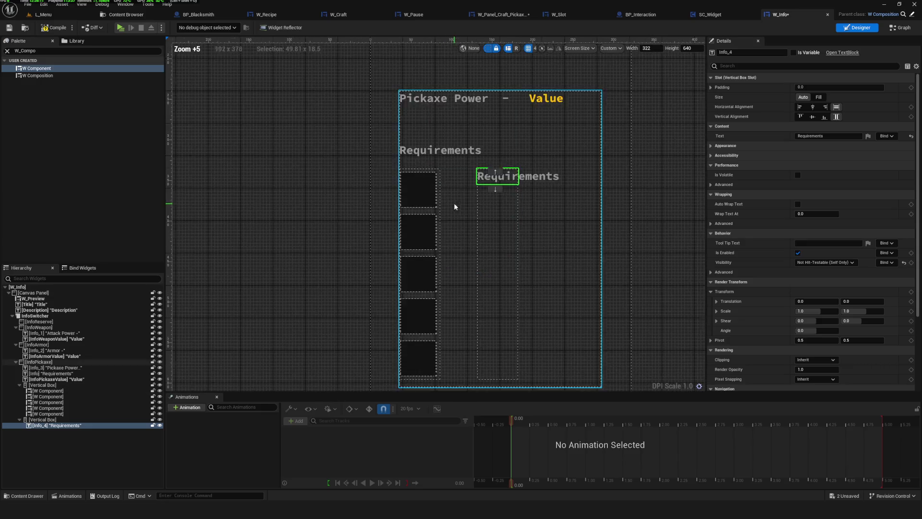
pyautogui.scroll(4, 469, 235)
pyautogui.click(812, 117)
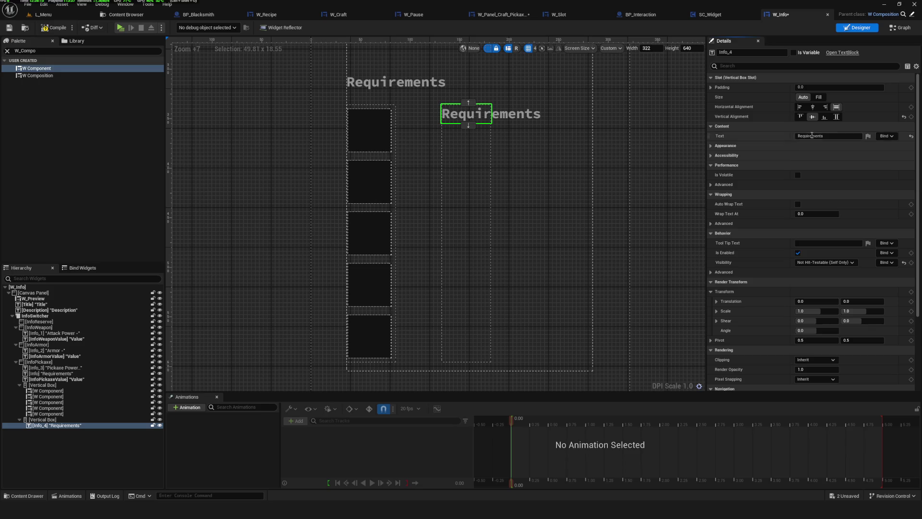
pyautogui.click(836, 117)
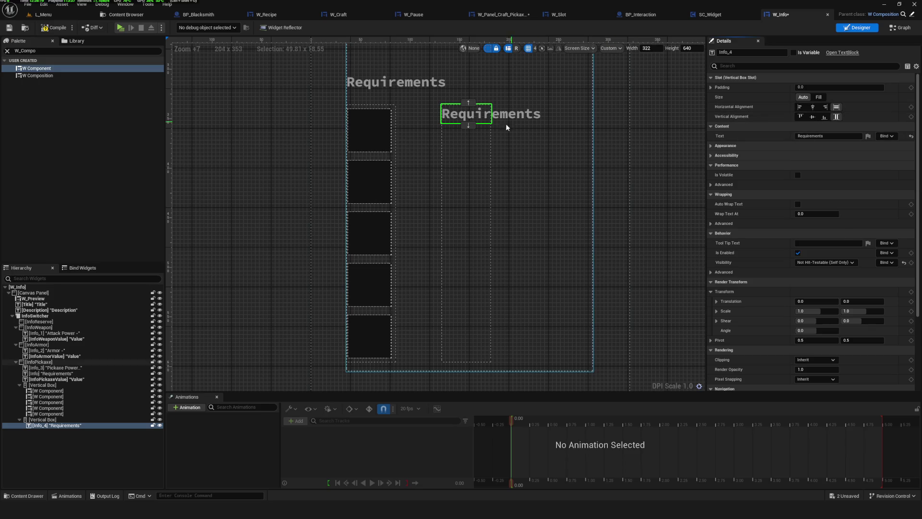
# Step: Widen the right column to about 129 units
pyautogui.click(459, 233)
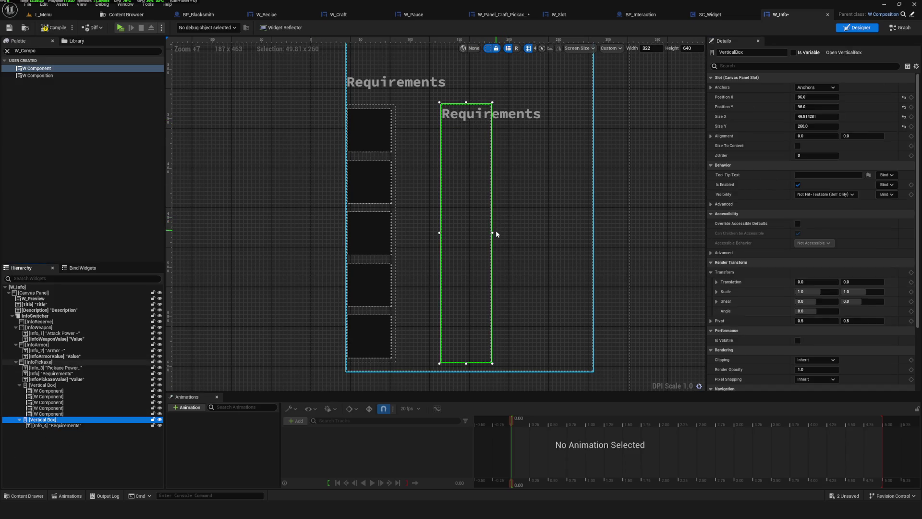
pyautogui.moveTo(493, 232)
pyautogui.mouseDown()
pyautogui.moveTo(591, 232)
pyautogui.moveTo(573, 232)
pyautogui.mouseUp()
pyautogui.scroll(-8, 474, 192)
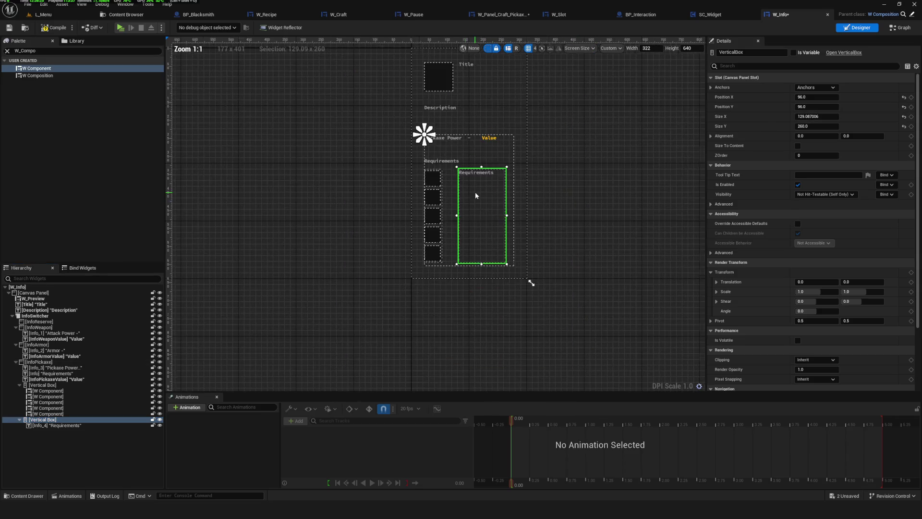
# Step: Save the W_Info widget
pyautogui.scroll(6, 508, 236)
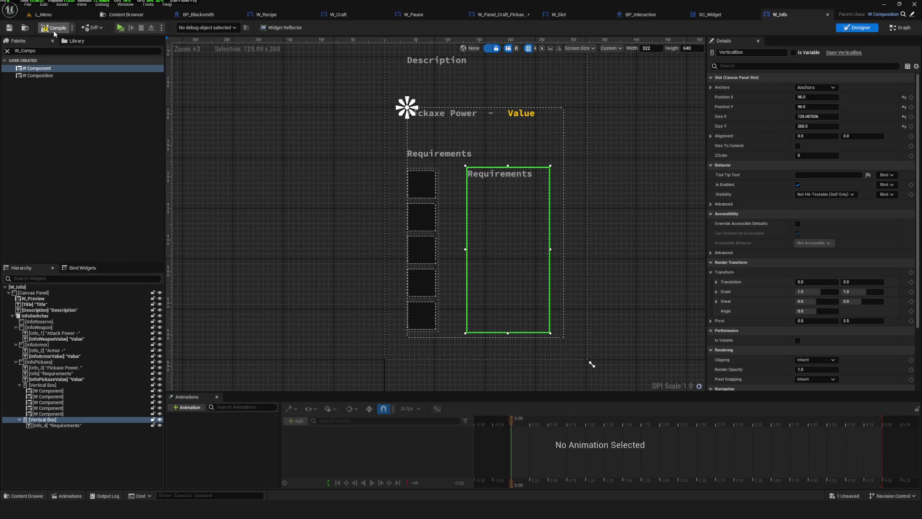
pyautogui.click(7, 28)
pyautogui.scroll(-3, 462, 258)
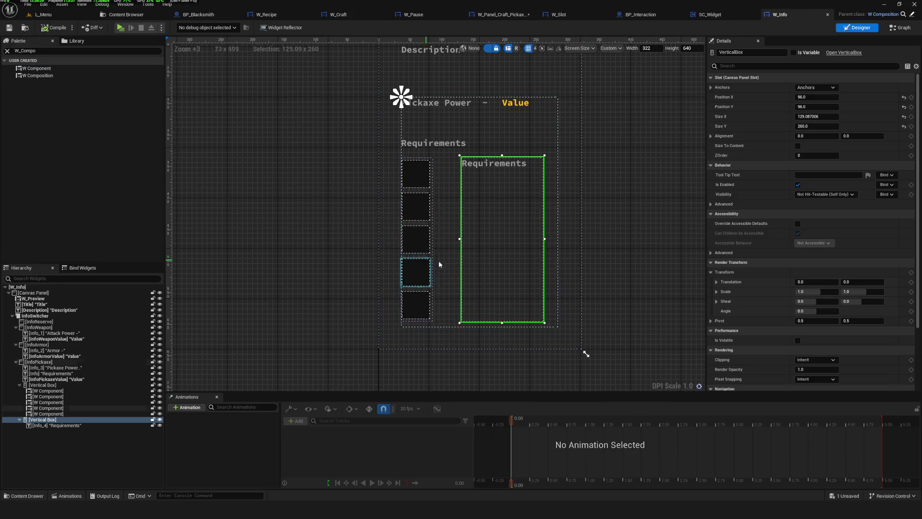
pyautogui.scroll(3, 463, 258)
# Step: Duplicate the Requirements text into five rows, and center and top-align Info_4
pyautogui.click(464, 177)
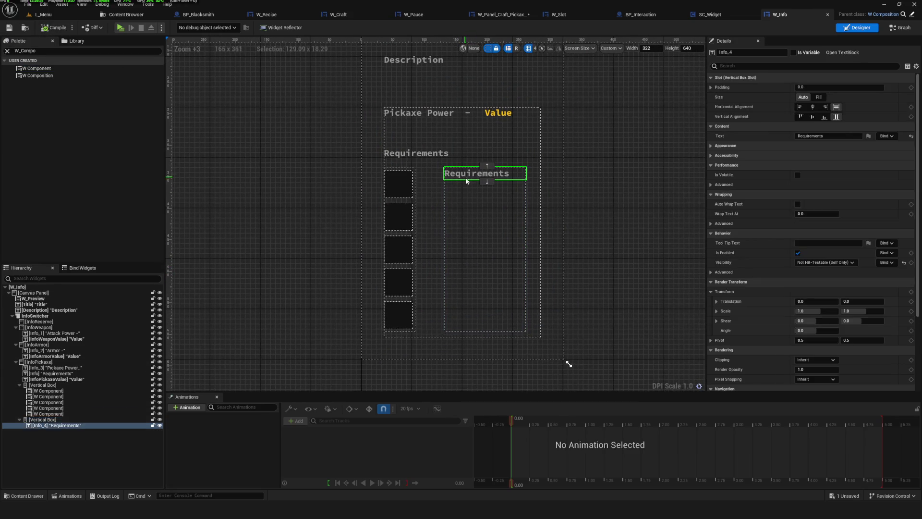
pyautogui.hotkey('ctrl', 'd')
pyautogui.hotkey('ctrl', 'd')
pyautogui.hotkey('ctrl', 'd')
pyautogui.hotkey('ctrl', 'd')
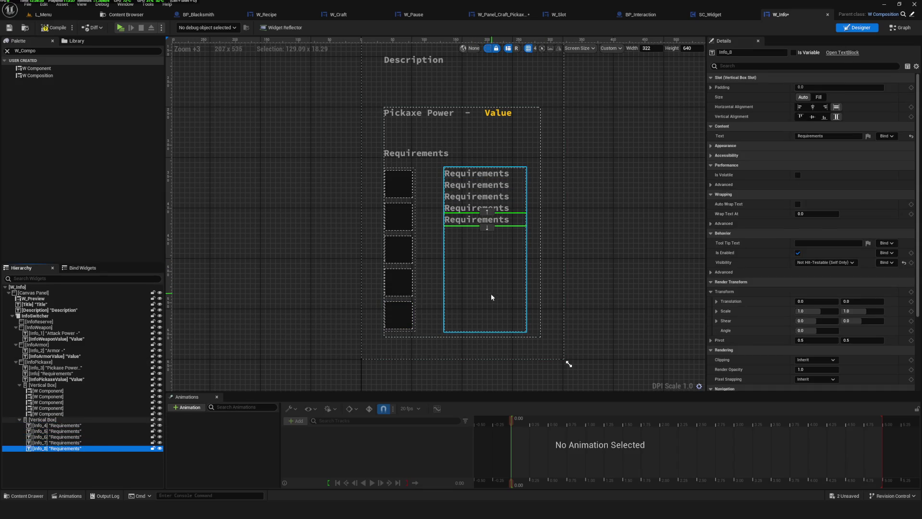
pyautogui.click(491, 292)
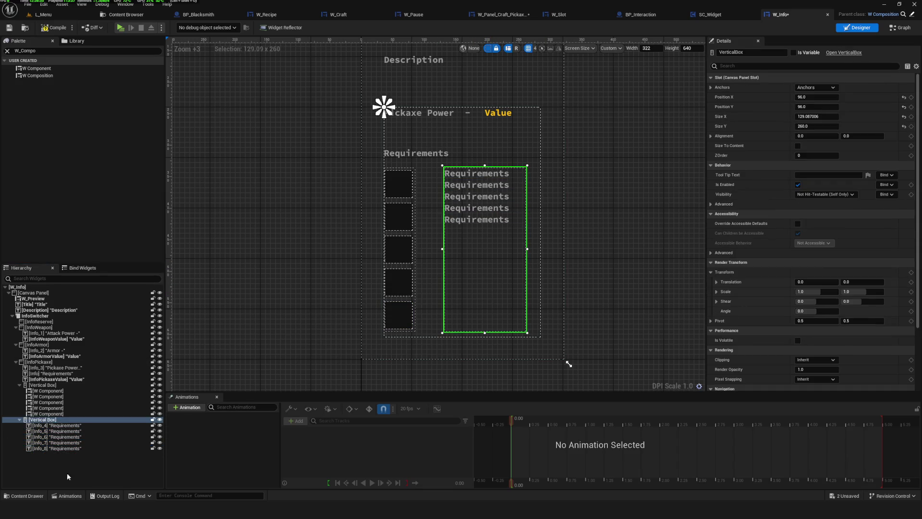
pyautogui.click(55, 421)
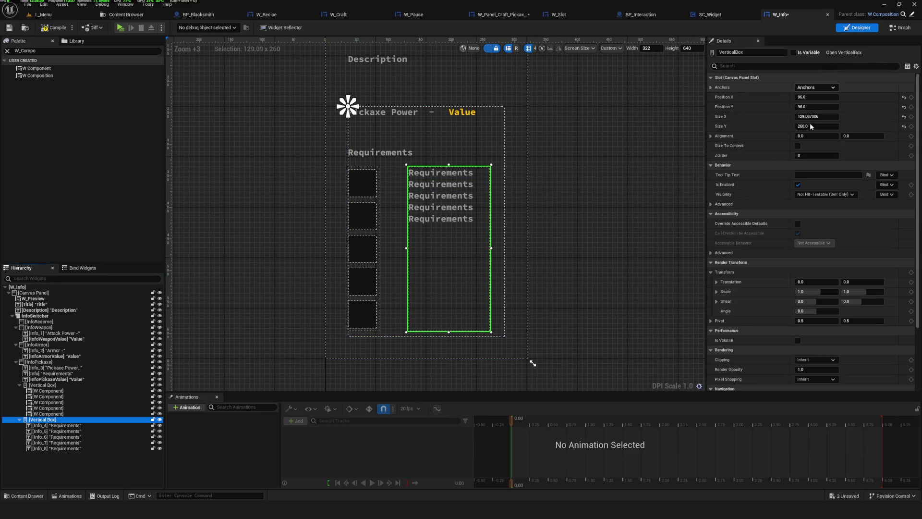
pyautogui.click(89, 425)
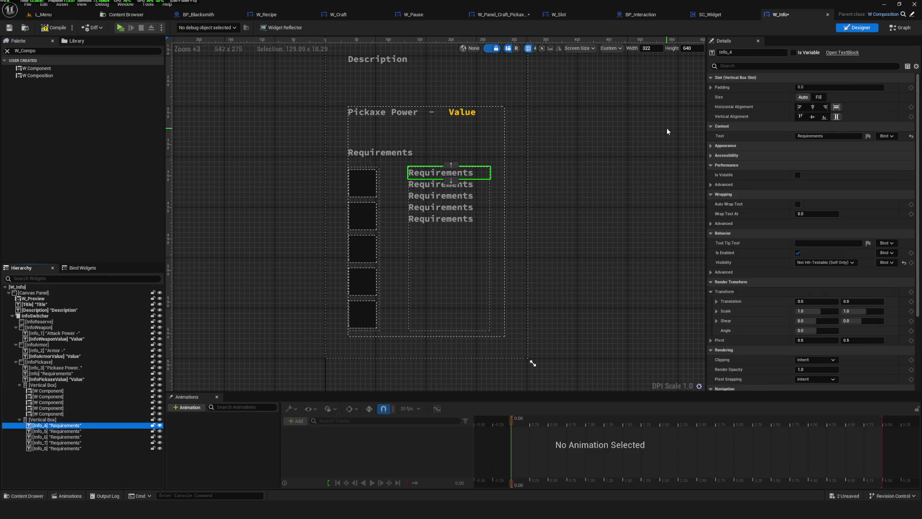
pyautogui.click(813, 107)
pyautogui.click(799, 116)
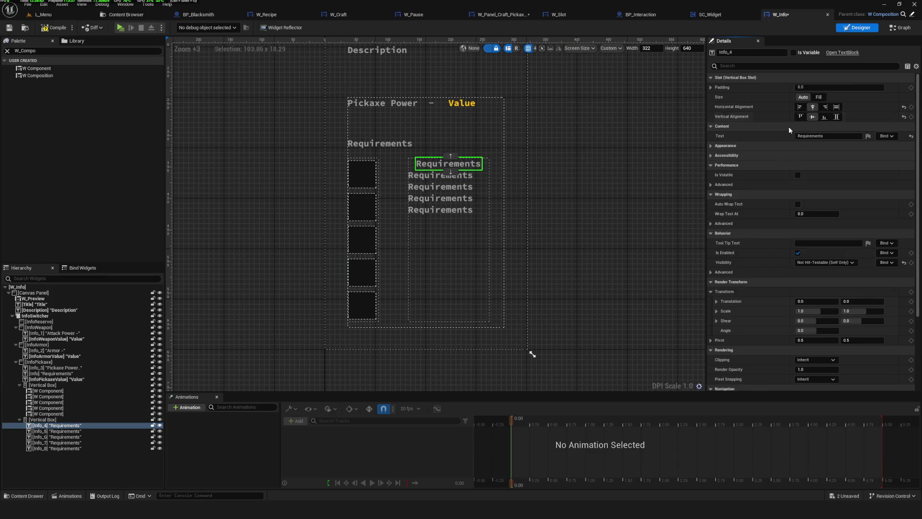
# Step: Center Info_5, then give Info_4 and Info_5 Fill size with fill alignment
pyautogui.click(440, 175)
pyautogui.click(813, 106)
pyautogui.click(813, 117)
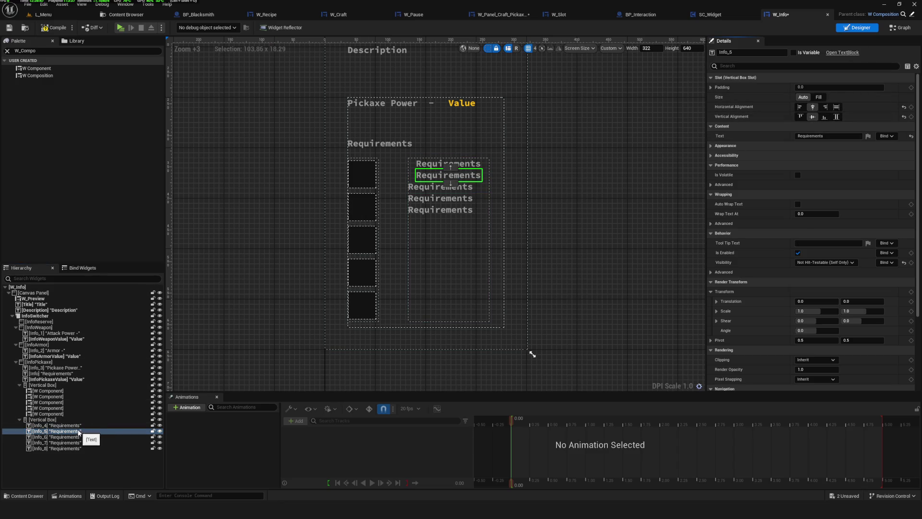
pyautogui.click(58, 425)
pyautogui.click(819, 97)
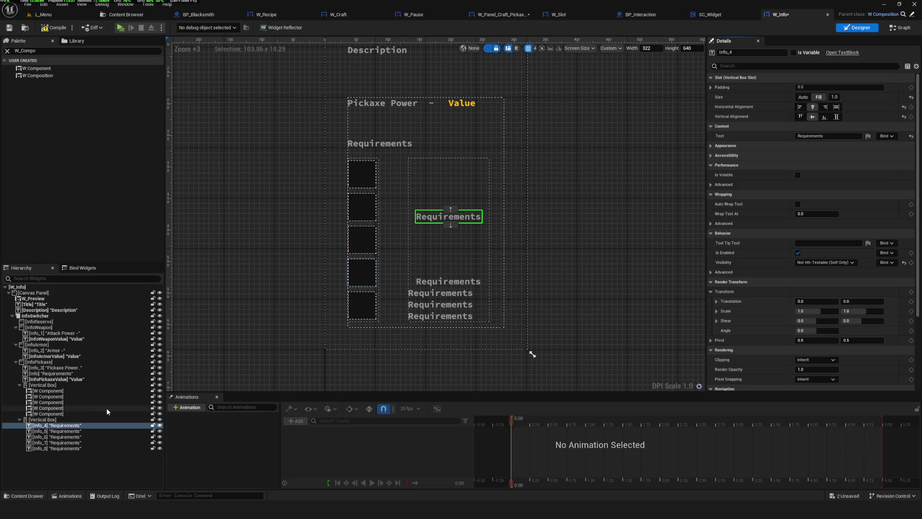
pyautogui.click(836, 106)
pyautogui.click(836, 116)
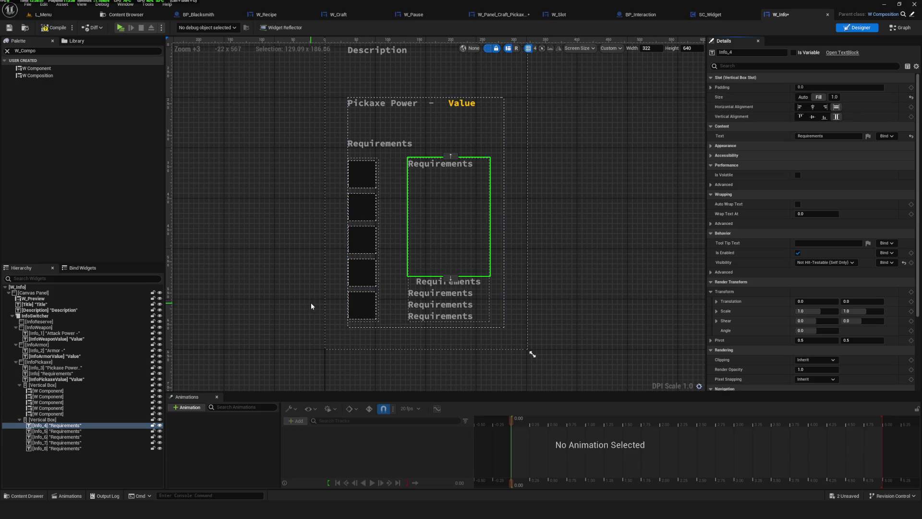
pyautogui.click(73, 431)
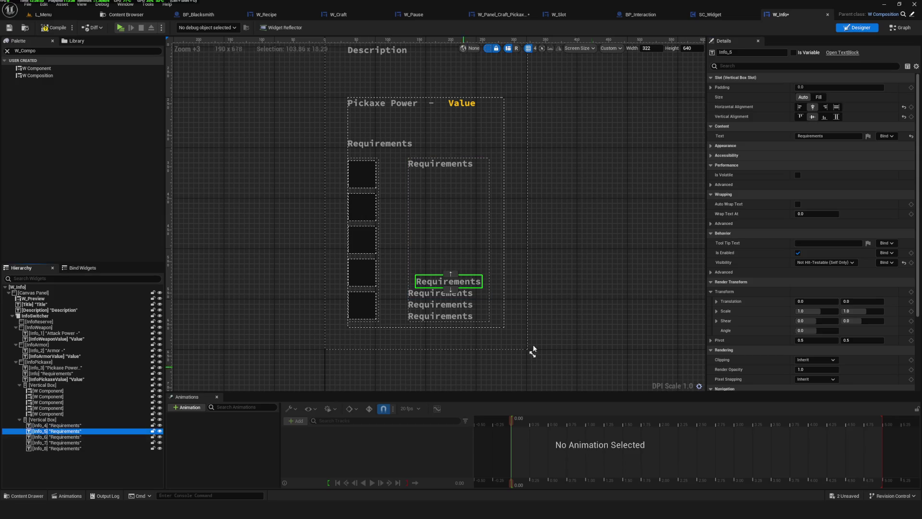
pyautogui.click(819, 97)
pyautogui.click(836, 107)
pyautogui.click(836, 117)
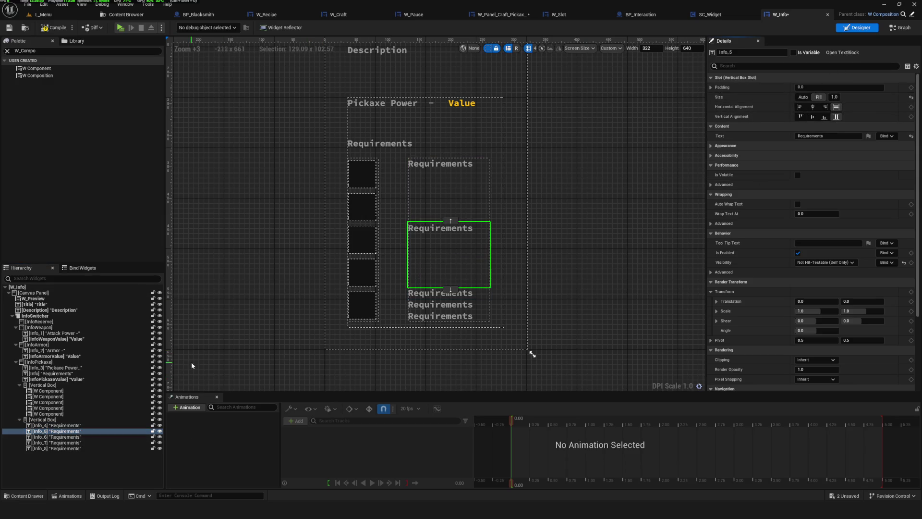
# Step: Set the slot Size of Info_6, Info_7 and Info_8 to Fill
pyautogui.click(58, 437)
pyautogui.click(819, 97)
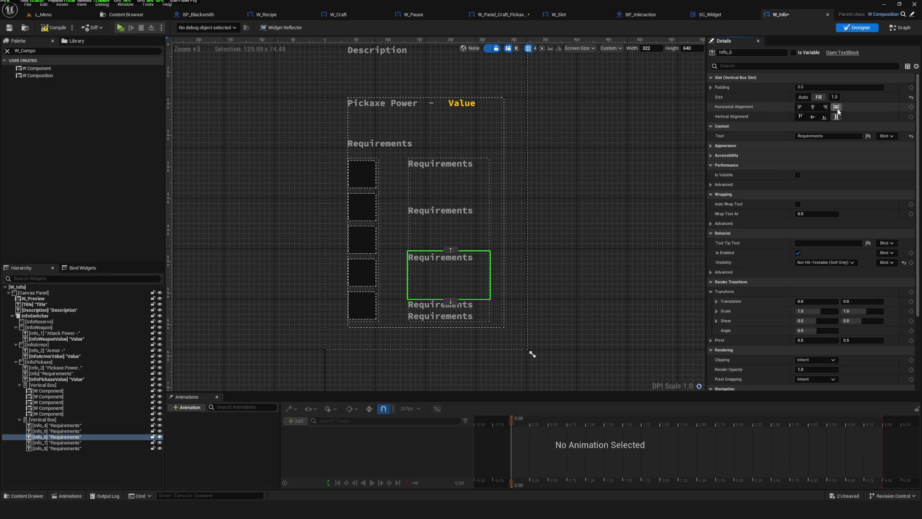
pyautogui.click(57, 442)
pyautogui.click(819, 97)
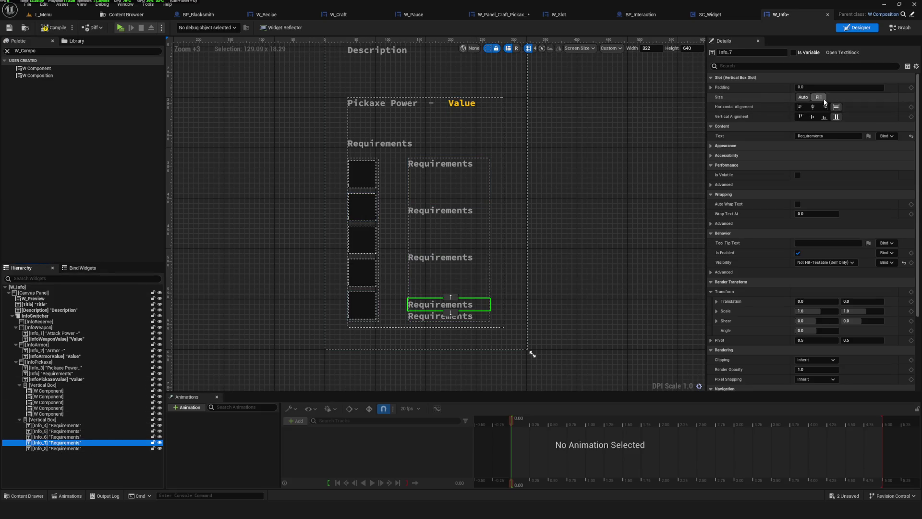
pyautogui.click(58, 448)
pyautogui.click(820, 97)
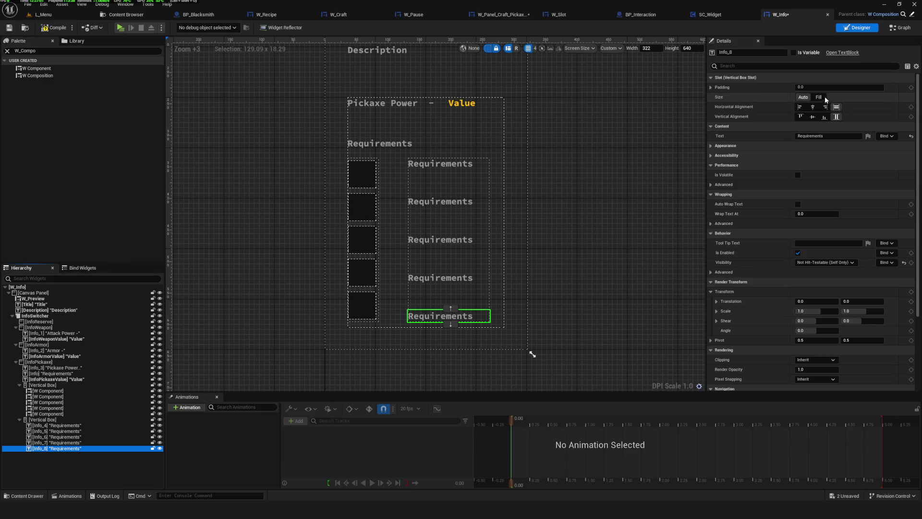
# Step: Center Info_4 through Info_8 vertically within their rows
pyautogui.scroll(-3, 433, 300)
pyautogui.scroll(5, 480, 264)
pyautogui.click(512, 156)
pyautogui.click(813, 117)
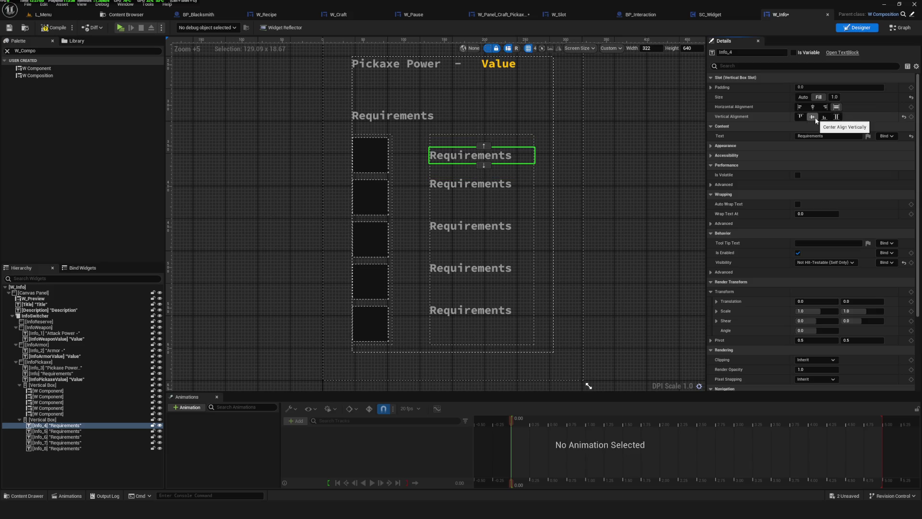
pyautogui.click(505, 195)
pyautogui.click(813, 117)
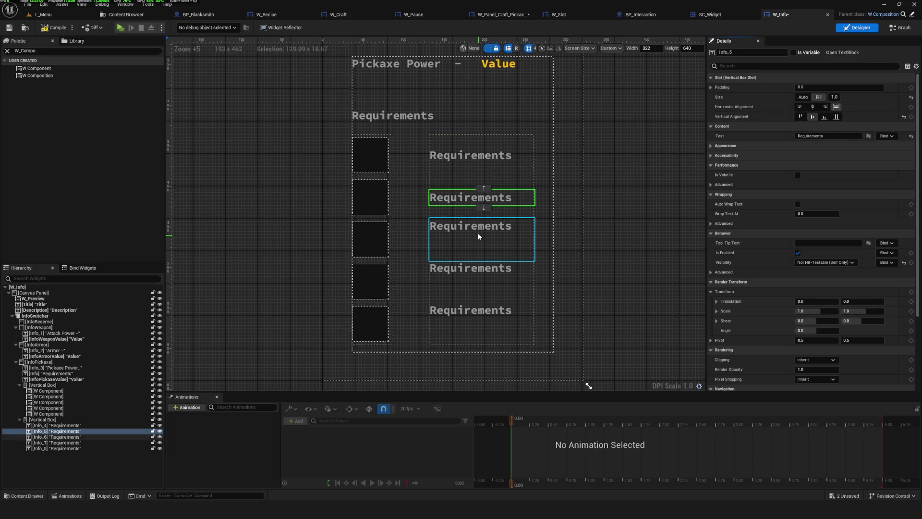
pyautogui.click(478, 238)
pyautogui.click(812, 117)
pyautogui.click(480, 276)
pyautogui.click(813, 117)
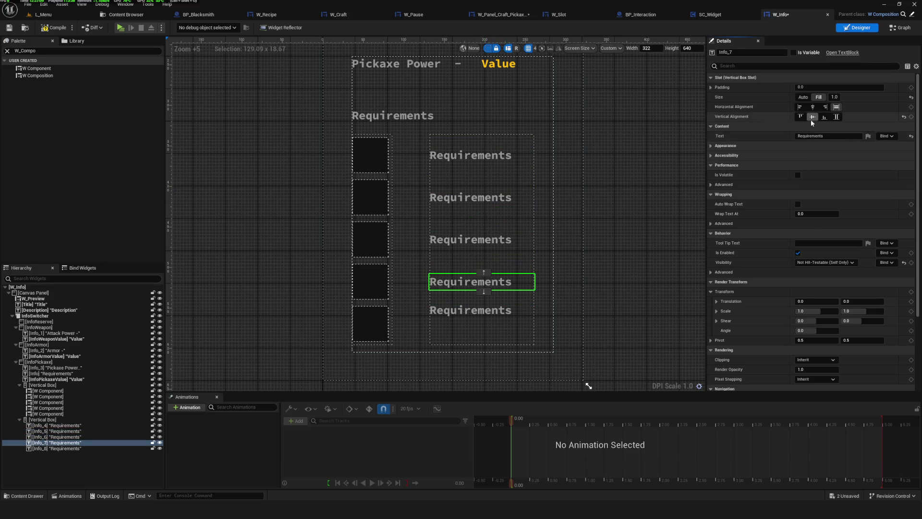
pyautogui.click(501, 321)
pyautogui.click(812, 116)
# Step: Check the layout by selecting the InfoPickaxe panel and then Info_4
pyautogui.scroll(-6, 513, 267)
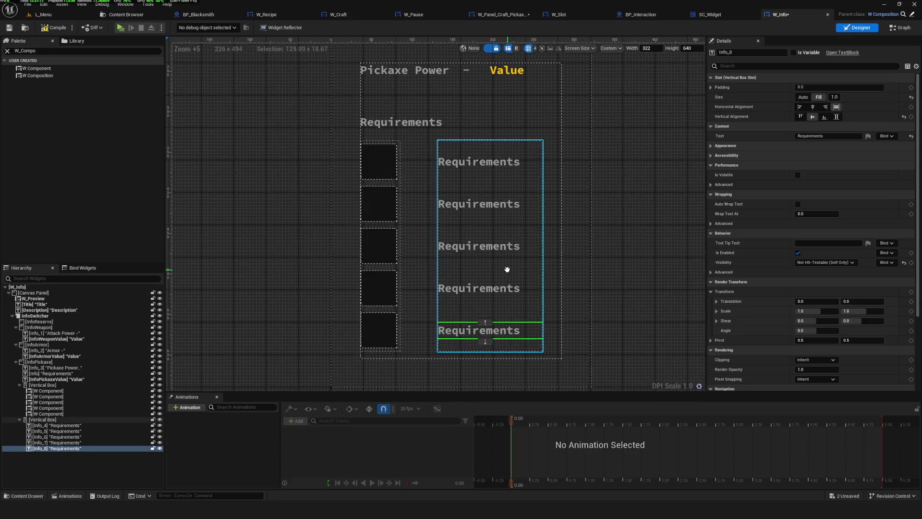
pyautogui.scroll(3, 381, 138)
pyautogui.scroll(-6, 447, 223)
pyautogui.click(447, 223)
pyautogui.scroll(13, 446, 223)
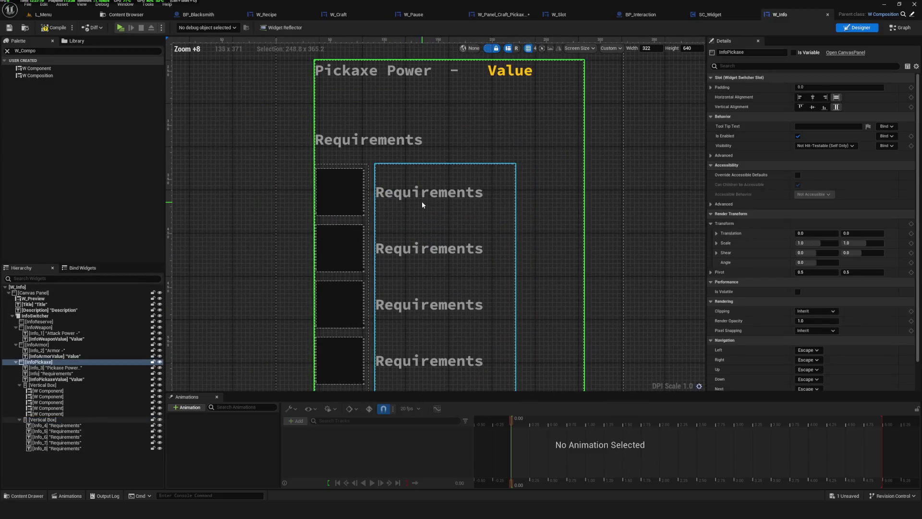
pyautogui.click(433, 199)
# Step: Set the Text of Info_4, Info_5 and Info_6 to 99
pyautogui.click(812, 136)
pyautogui.write('99')
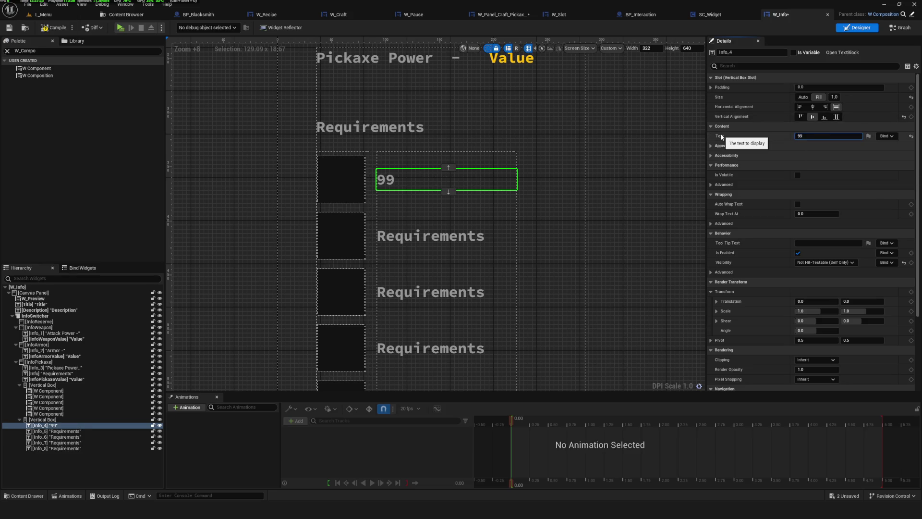
pyautogui.click(606, 210)
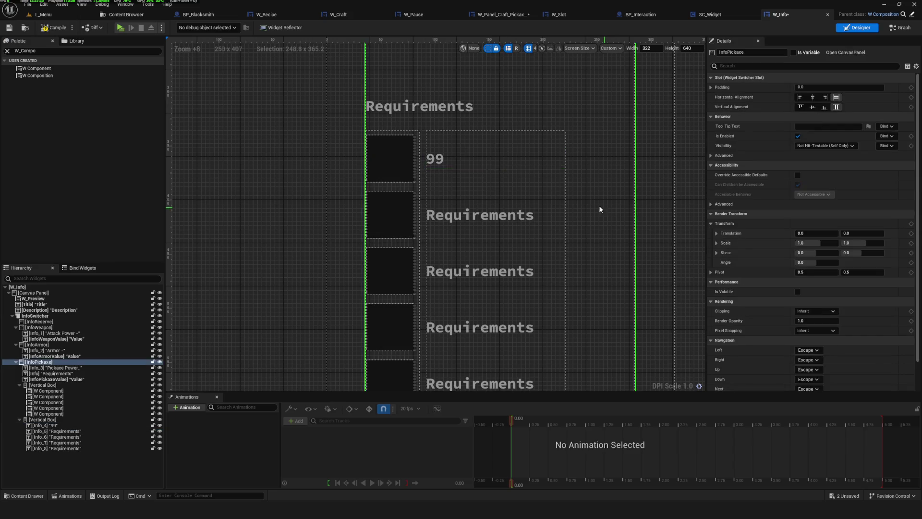
pyautogui.scroll(-9, 543, 293)
pyautogui.scroll(7, 471, 206)
pyautogui.click(443, 147)
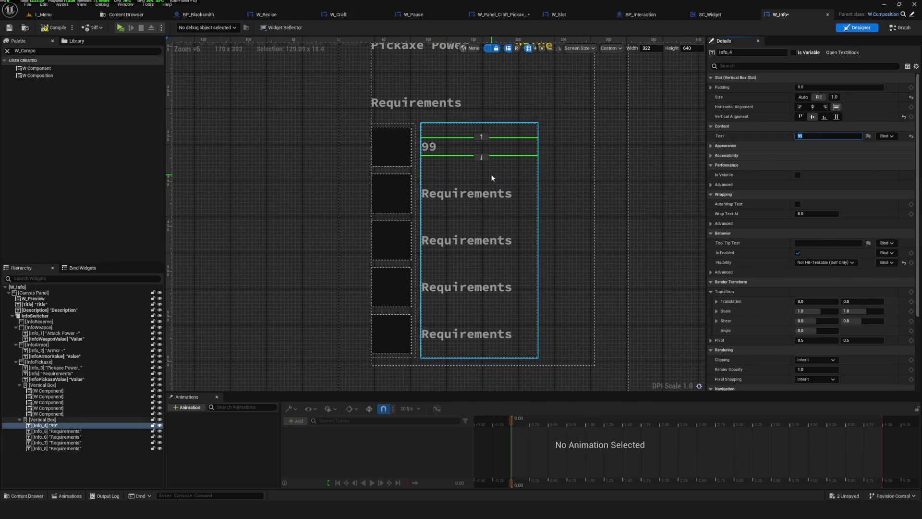
pyautogui.click(486, 192)
pyautogui.write('99')
pyautogui.click(632, 187)
pyautogui.click(427, 250)
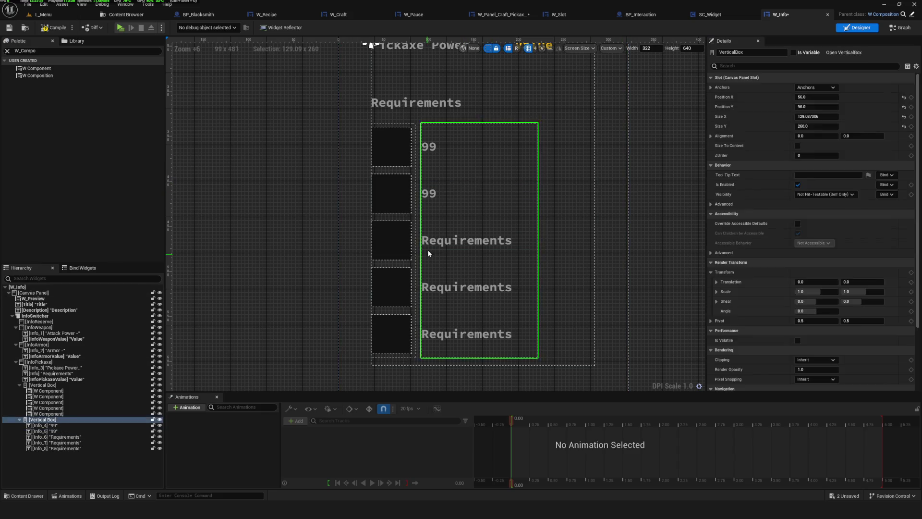
pyautogui.click(428, 249)
pyautogui.write('99')
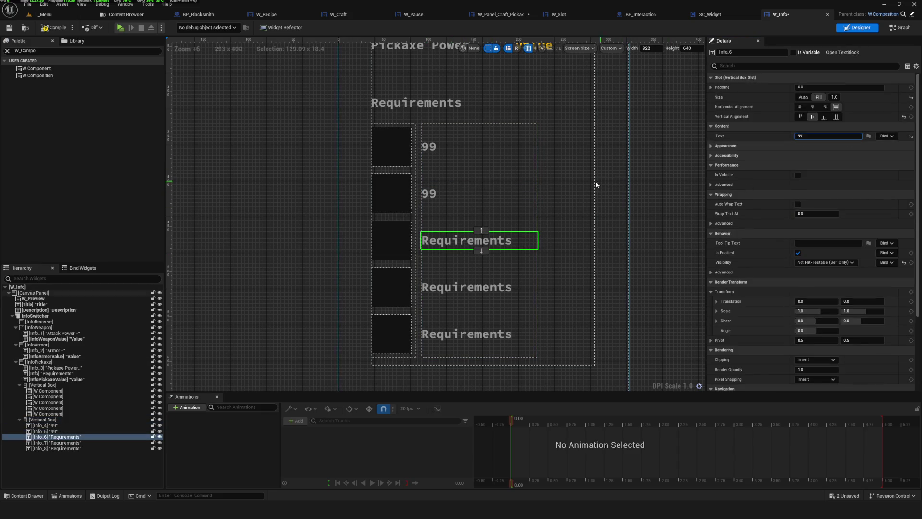
# Step: Set the Text of Info_7 and Info_8 to 99
pyautogui.click(466, 287)
pyautogui.write('99')
pyautogui.press('Return')
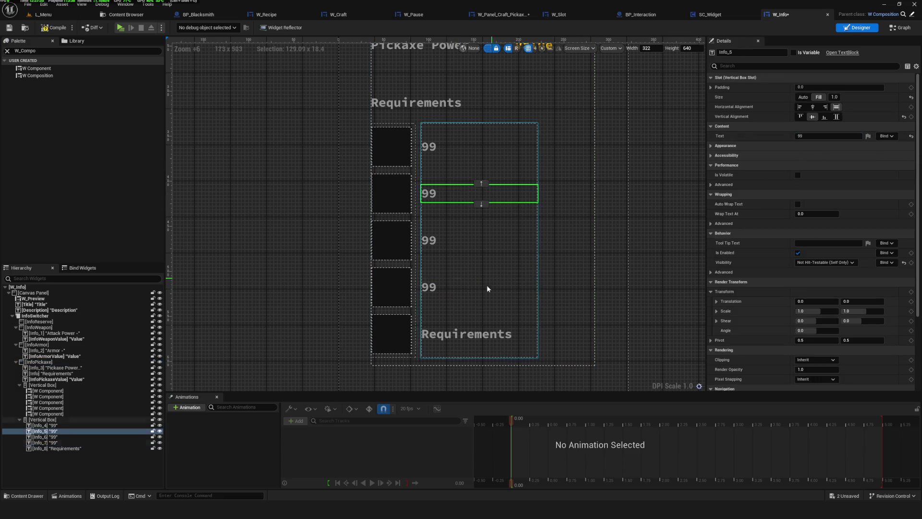
pyautogui.click(452, 335)
pyautogui.write('99')
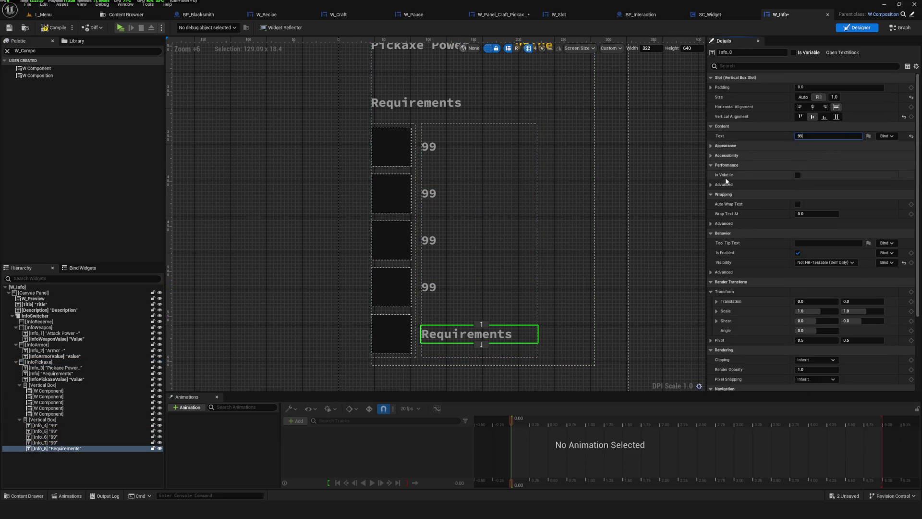
pyautogui.click(617, 229)
# Step: Save and compile W_Info, then review the requirement values box and InfoPickaxe panel
pyautogui.hotkey('ctrl', 's')
pyautogui.scroll(-5, 478, 268)
pyautogui.scroll(1, 591, 257)
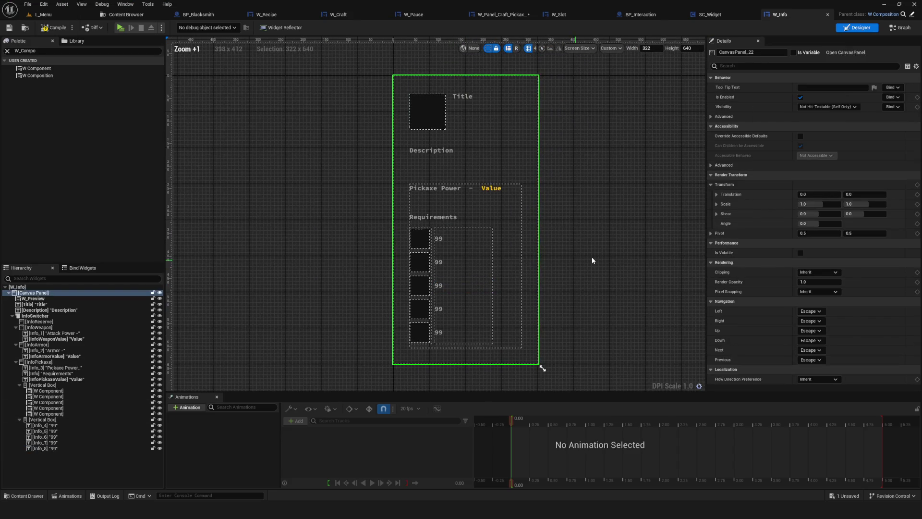
pyautogui.click(51, 29)
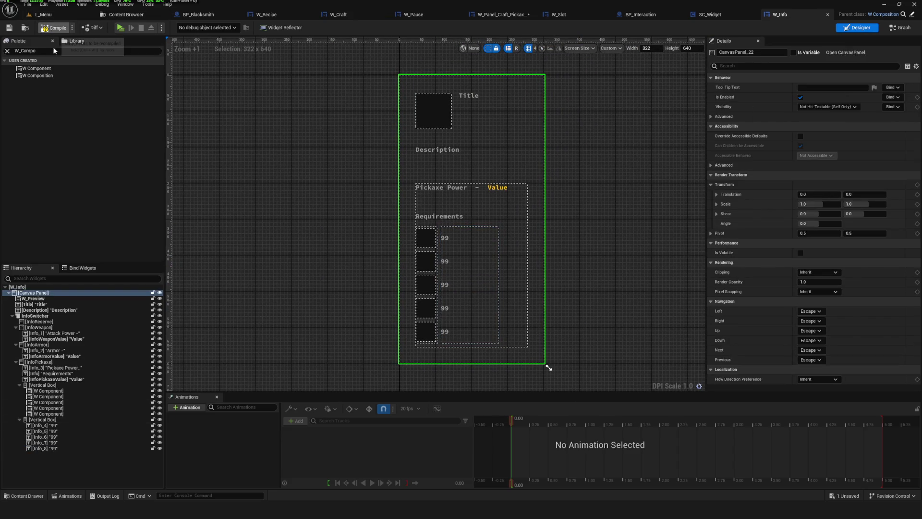
pyautogui.scroll(-7, 377, 334)
pyautogui.scroll(5, 428, 292)
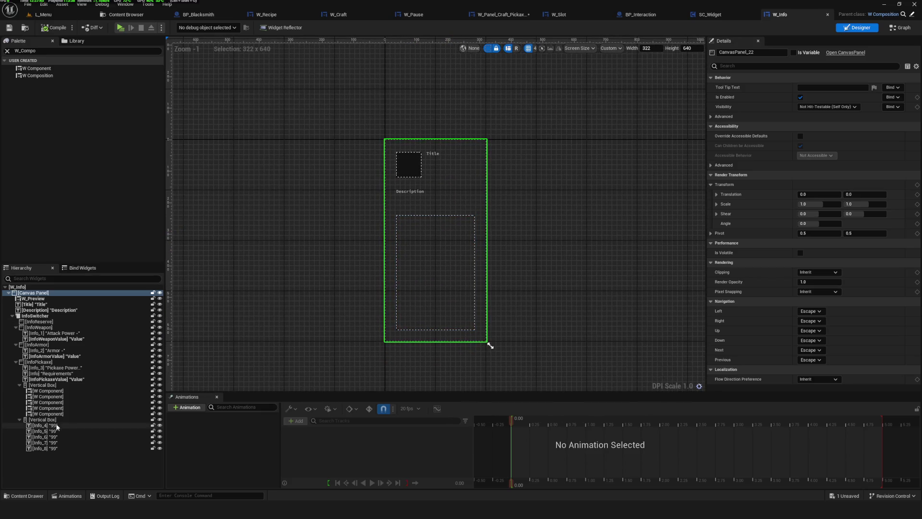
pyautogui.click(42, 419)
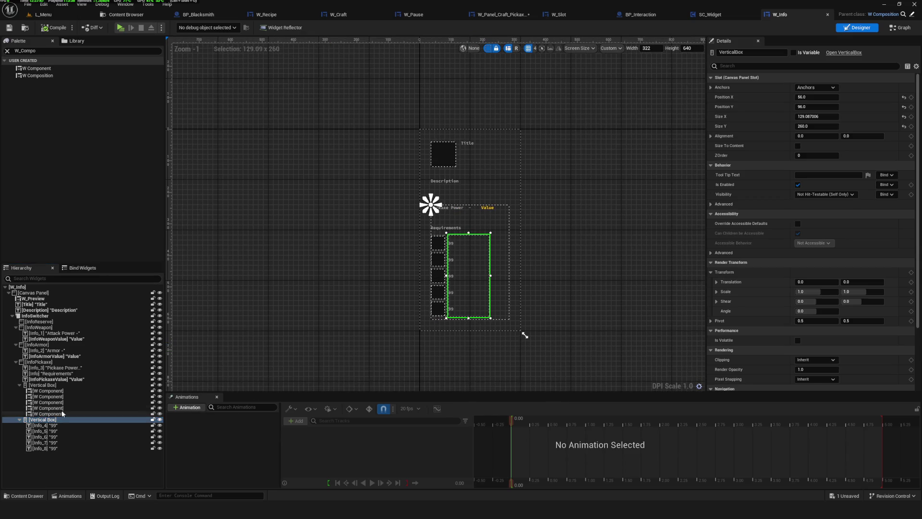
pyautogui.click(146, 380)
pyautogui.click(39, 362)
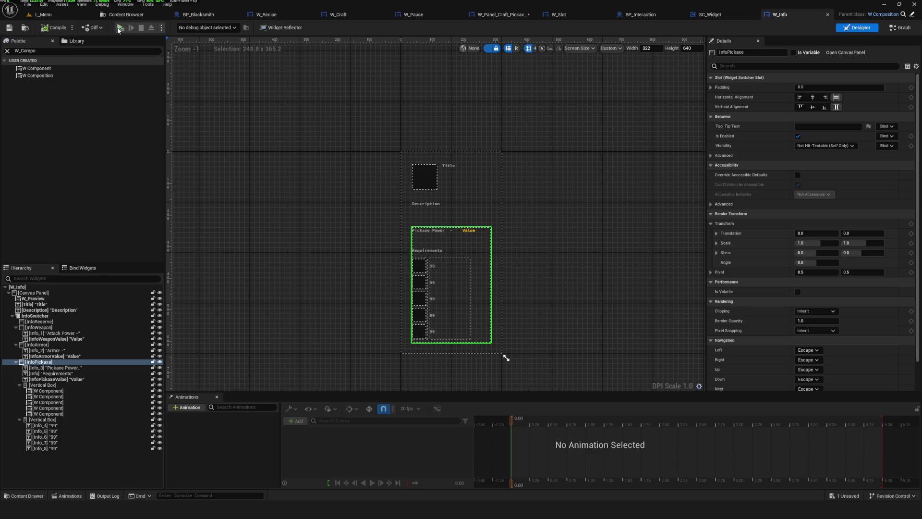
# Step: Play-test the Craft window's Pickaxe C recipe details, then stop and switch W_Info to Graph
pyautogui.click(121, 28)
pyautogui.click(461, 216)
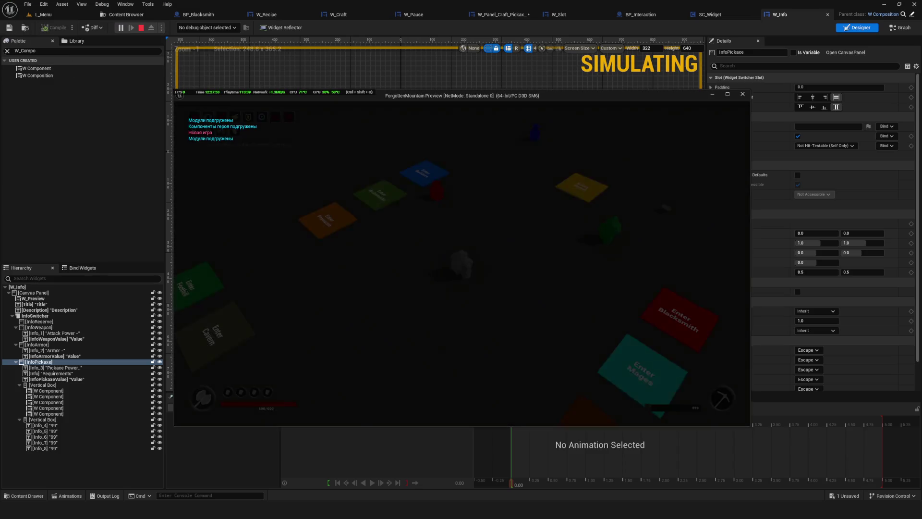
pyautogui.press('w')
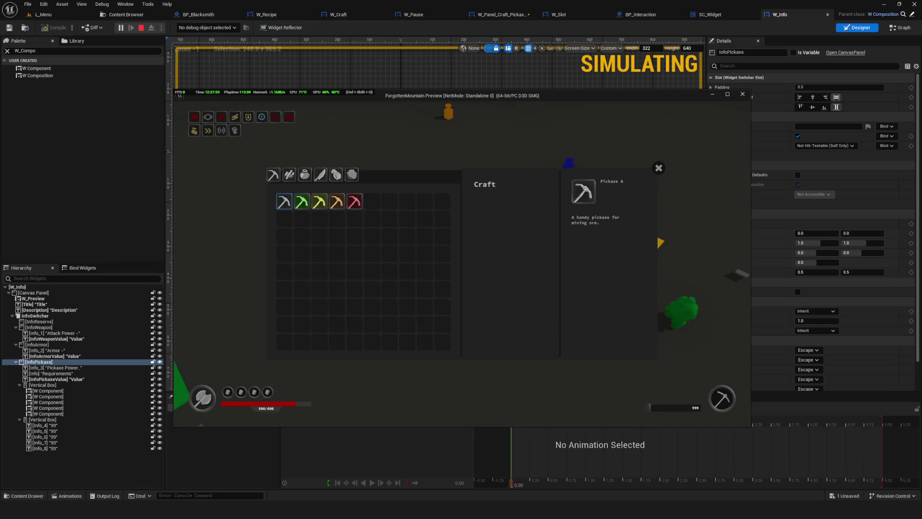
pyautogui.click(319, 202)
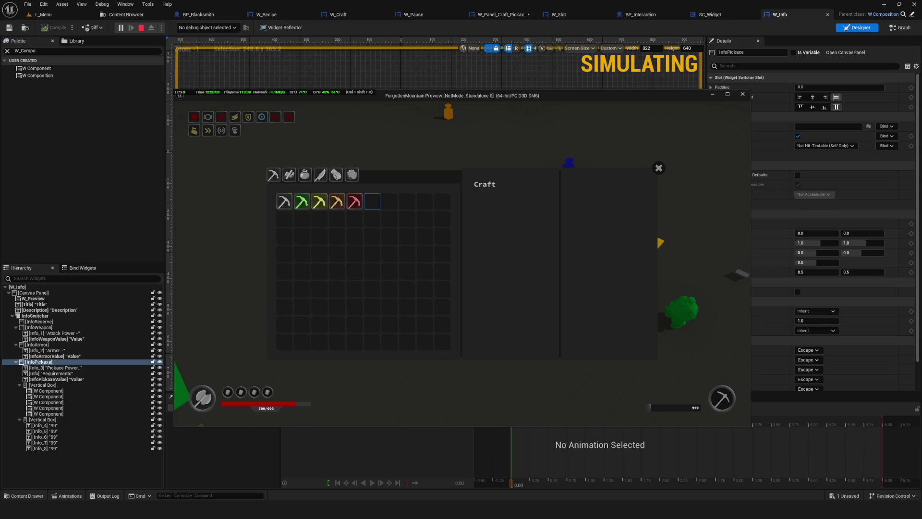
pyautogui.press('Escape')
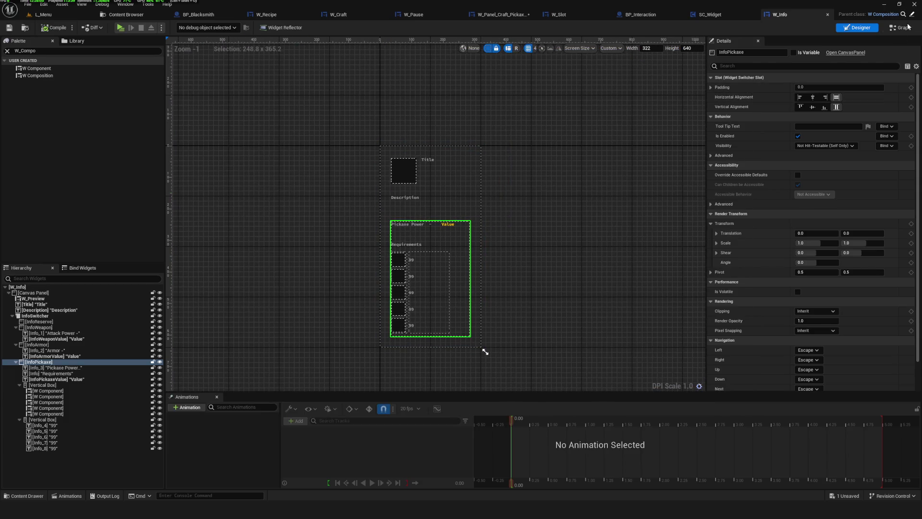
pyautogui.click(900, 28)
pyautogui.scroll(-4, 658, 194)
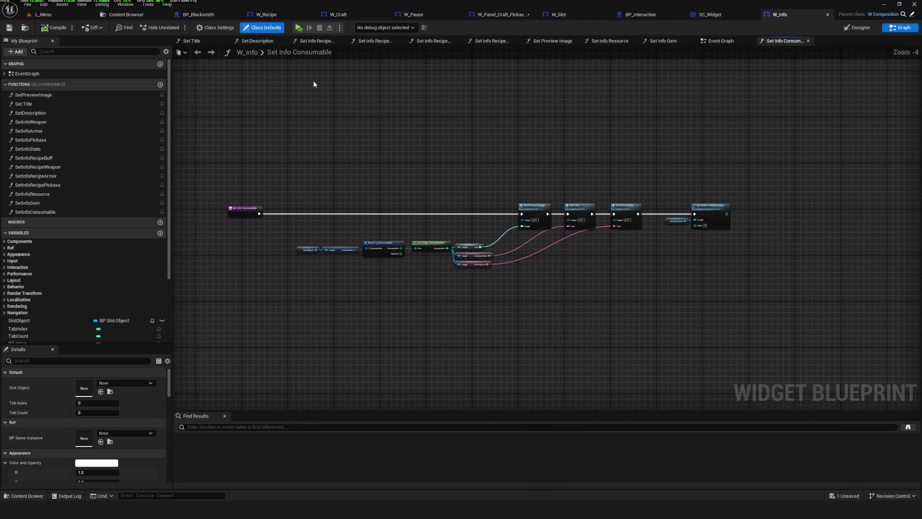
# Step: Open the Set Info Pickaxe function, inspect its nodes and nudge the Info Switcher node
pyautogui.click(704, 39)
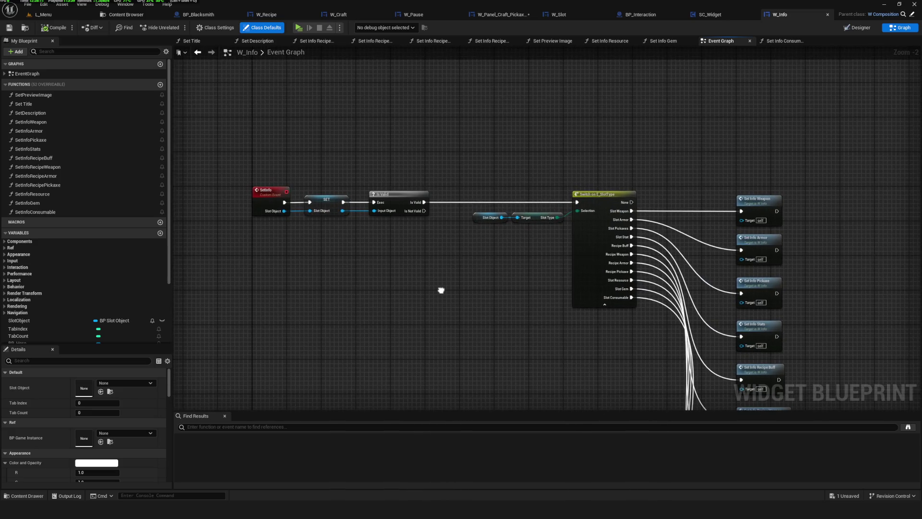
pyautogui.scroll(2, 354, 256)
pyautogui.doubleClick(515, 263)
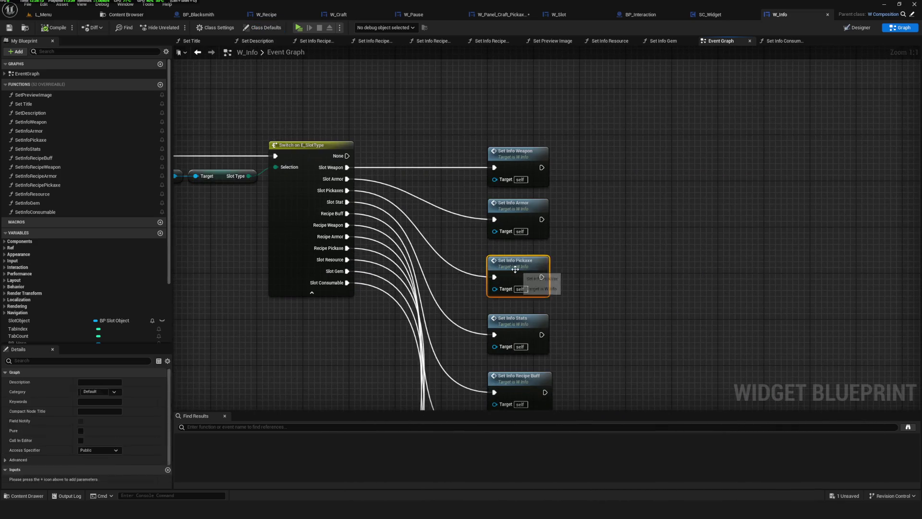
pyautogui.moveTo(330, 184); pyautogui.dragTo(826, 323)
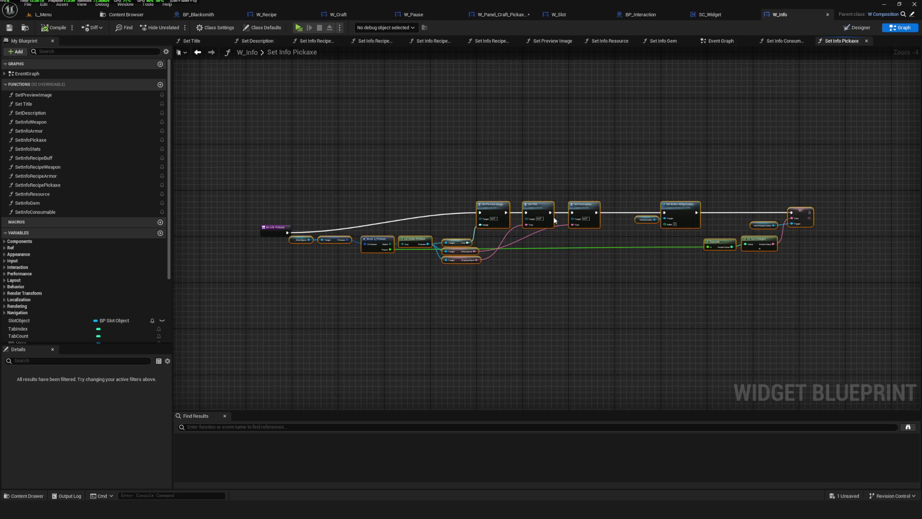
pyautogui.scroll(4, 526, 258)
pyautogui.moveTo(527, 258)
pyautogui.mouseDown()
pyautogui.moveTo(540, 293)
pyautogui.moveTo(664, 283)
pyautogui.moveTo(651, 280)
pyautogui.moveTo(644, 259)
pyautogui.moveTo(476, 261)
pyautogui.moveTo(500, 263)
pyautogui.mouseUp()
pyautogui.click(511, 263)
pyautogui.moveTo(485, 294)
pyautogui.mouseDown()
pyautogui.moveTo(593, 284)
pyautogui.moveTo(600, 290)
pyautogui.mouseUp()
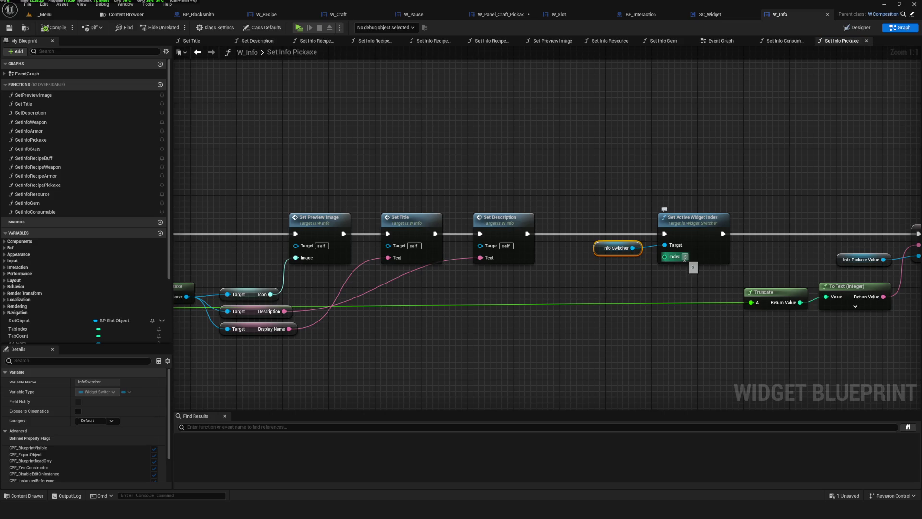
pyautogui.moveTo(507, 266)
pyautogui.mouseDown()
pyautogui.moveTo(847, 239)
pyautogui.moveTo(921, 254)
pyautogui.mouseUp()
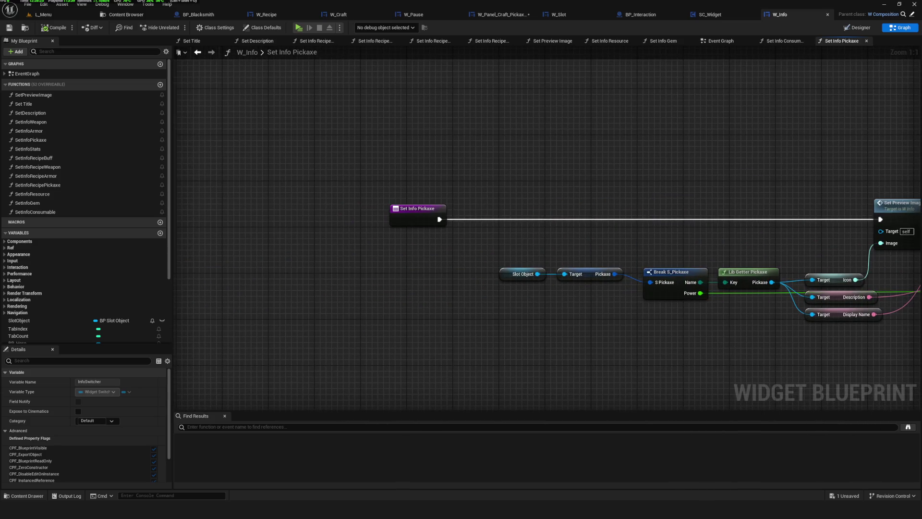
# Step: Return to the Event Graph to view Switch on E_SlotType and its Set Info calls
pyautogui.hotkey('alt', 'Left')
pyautogui.moveTo(457, 202); pyautogui.dragTo(615, 207)
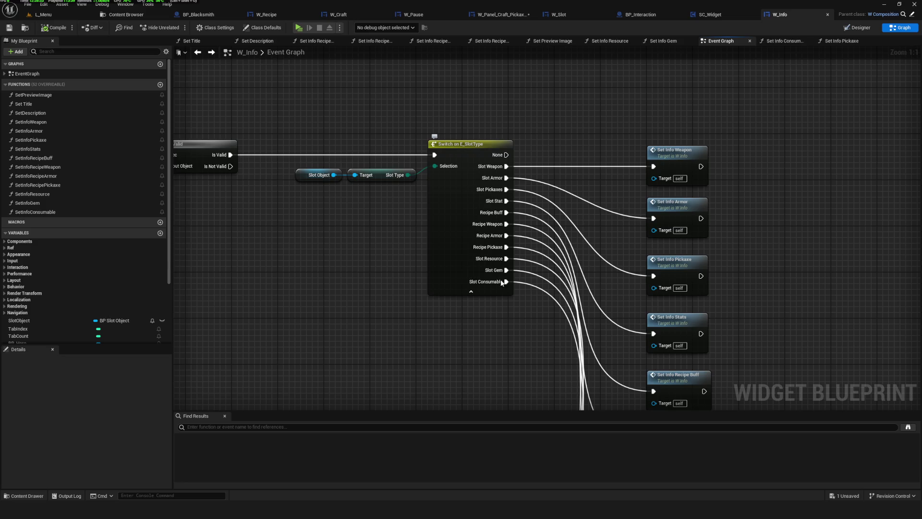
pyautogui.moveTo(468, 252); pyautogui.dragTo(345, 221)
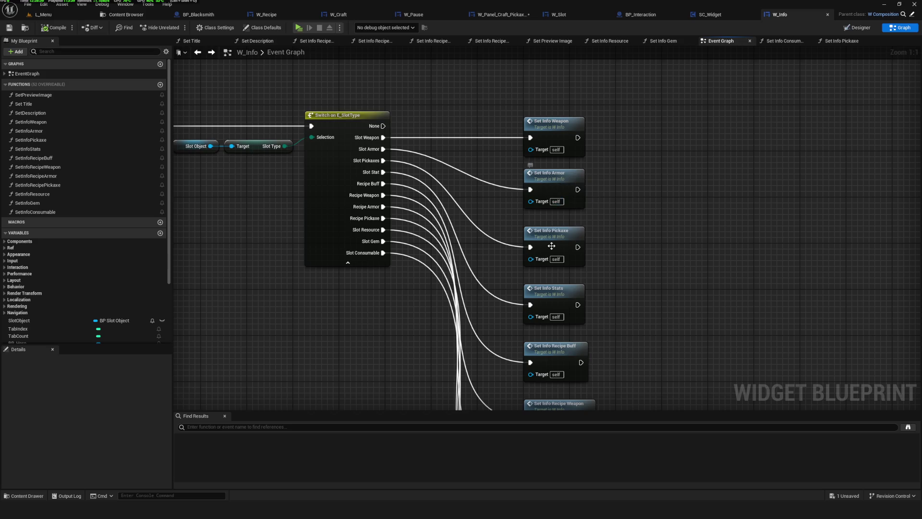
# Step: Copy the switcher and power-value nodes from the Set Info Pickaxe function
pyautogui.doubleClick(551, 245)
pyautogui.moveTo(421, 126); pyautogui.dragTo(841, 286)
pyautogui.hotkey('alt', 'Left')
pyautogui.scroll(-3, 617, 248)
pyautogui.scroll(4, 532, 310)
pyautogui.scroll(-1, 533, 310)
# Step: Paste the pickaxe nodes into Set Info Recipe Pickaxe and chain them after the existing nodes
pyautogui.click(545, 240)
pyautogui.doubleClick(546, 240)
pyautogui.hotkey('ctrl', 'v')
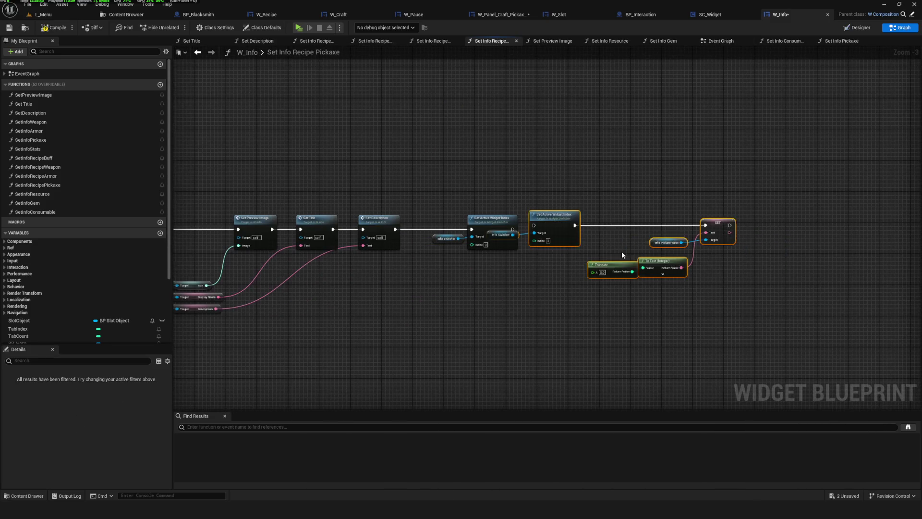
pyautogui.scroll(3, 623, 254)
pyautogui.moveTo(552, 206); pyautogui.dragTo(666, 207)
pyautogui.moveTo(483, 227); pyautogui.dragTo(634, 221)
# Step: Delete the old switcher nodes and connect Set Description to the pasted Set Active Widget Index
pyautogui.moveTo(384, 185); pyautogui.dragTo(497, 286)
pyautogui.press('Delete')
pyautogui.moveTo(311, 227)
pyautogui.mouseDown()
pyautogui.moveTo(341, 233)
pyautogui.moveTo(634, 221)
pyautogui.mouseUp()
pyautogui.scroll(-4, 533, 208)
pyautogui.scroll(3, 533, 208)
pyautogui.moveTo(817, 346); pyautogui.dragTo(515, 204)
pyautogui.moveTo(567, 254); pyautogui.dragTo(390, 256)
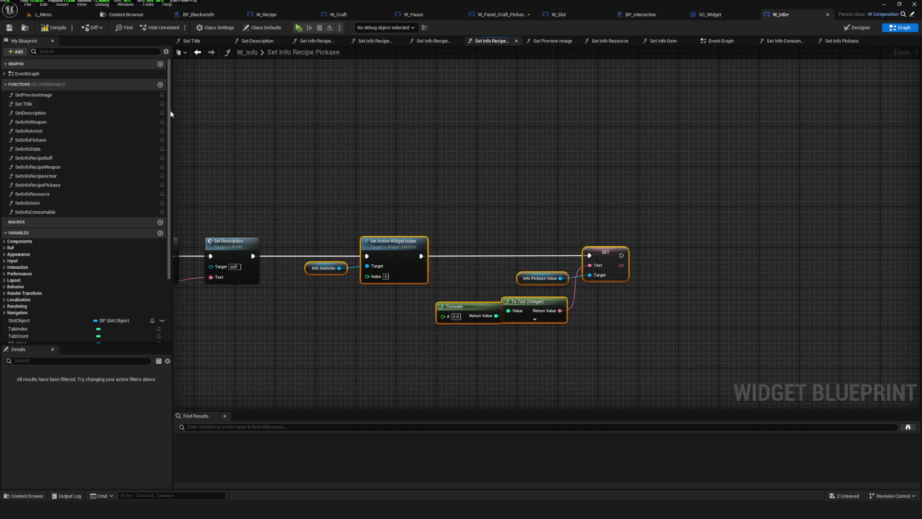
# Step: Compile the widget blueprint and start a play-in-editor session from the main menu
pyautogui.click(53, 27)
pyautogui.click(300, 28)
pyautogui.click(462, 216)
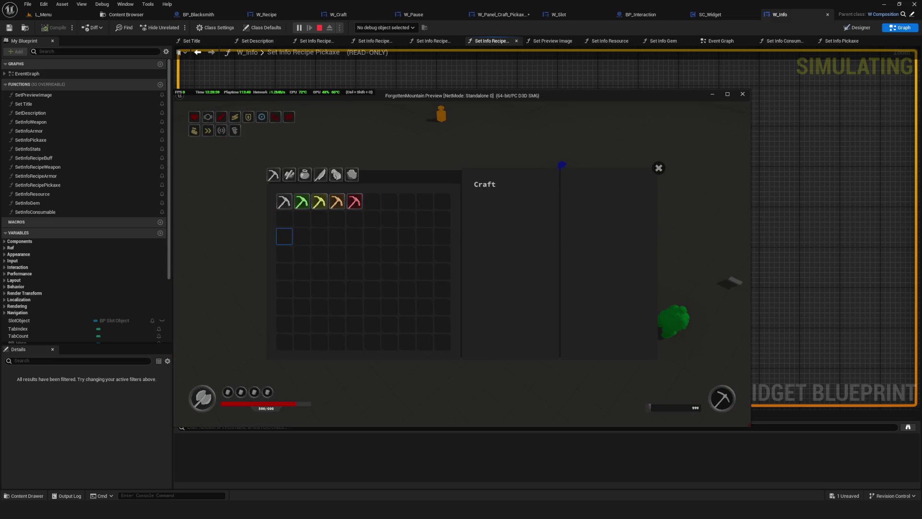
# Step: Check the Pickaxe E, B and A recipes each show Pickaxe Power and five Requirements reading 99
pyautogui.moveTo(354, 202)
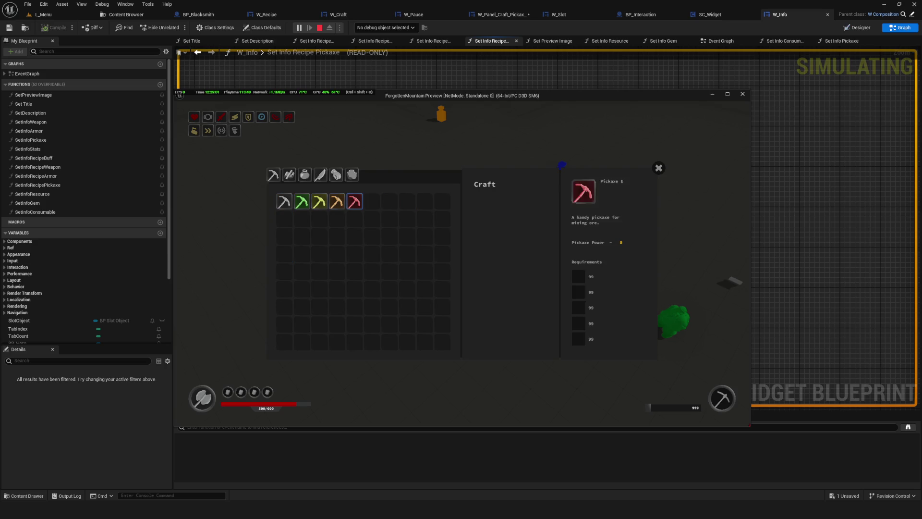
pyautogui.click(355, 201)
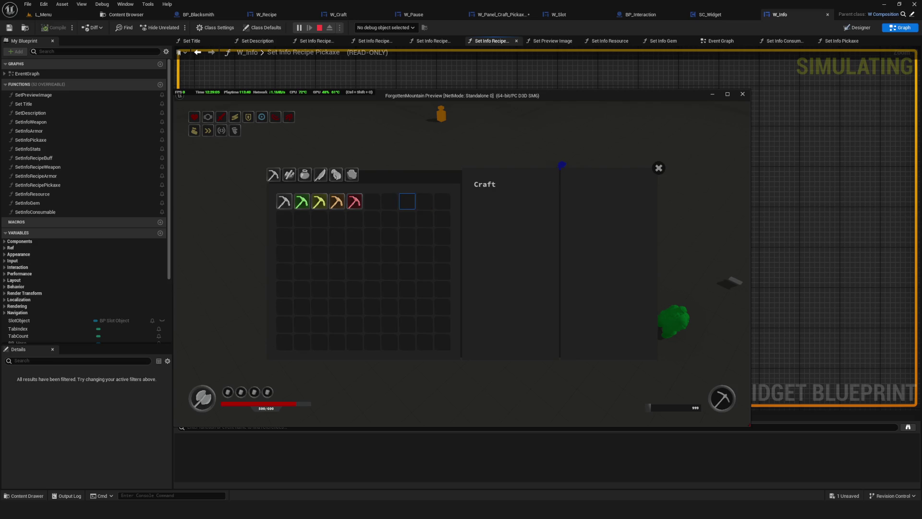
pyautogui.click(302, 201)
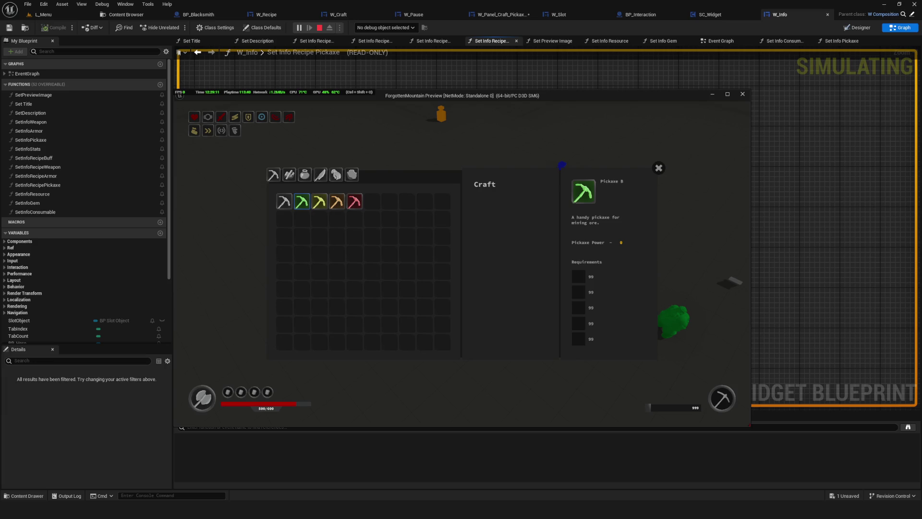
pyautogui.click(284, 201)
pyautogui.click(302, 201)
pyautogui.click(284, 201)
pyautogui.click(354, 201)
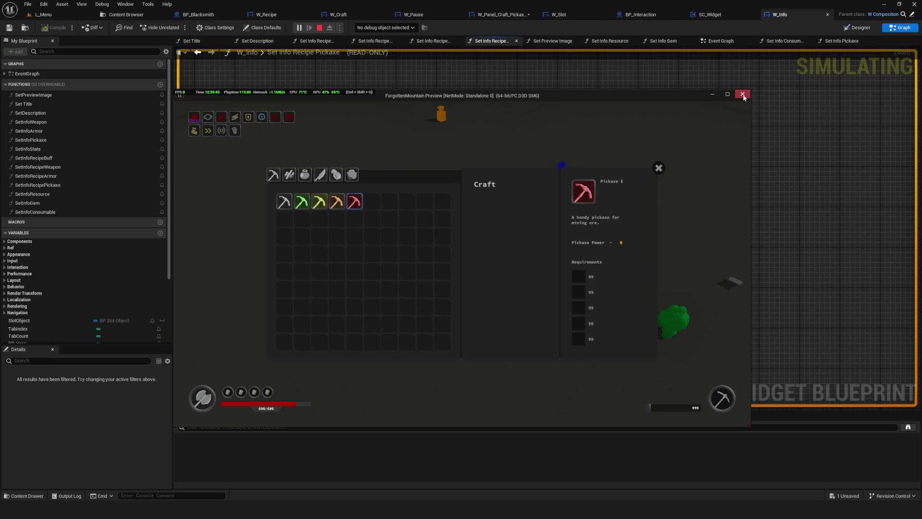
# Step: Stop play, save W_Info, and open the Core > Entity > Recipes > Data folder
pyautogui.press('Escape')
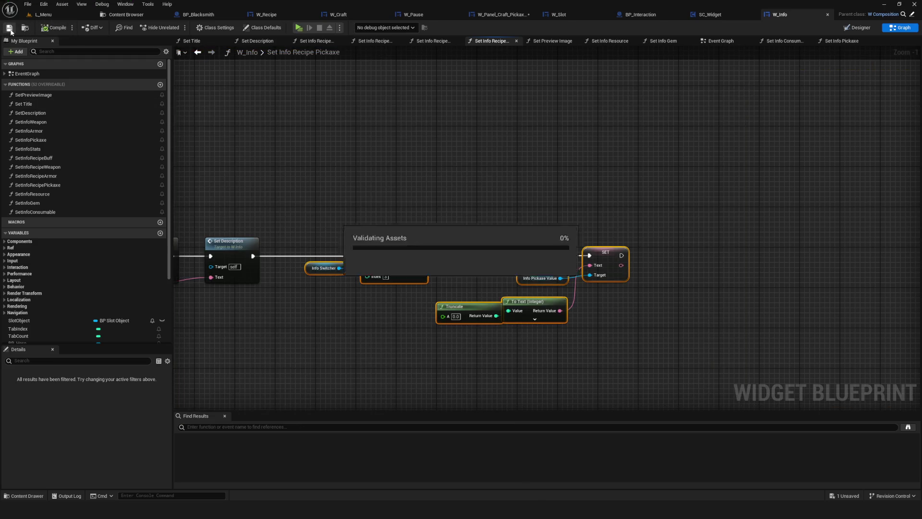
pyautogui.click(126, 15)
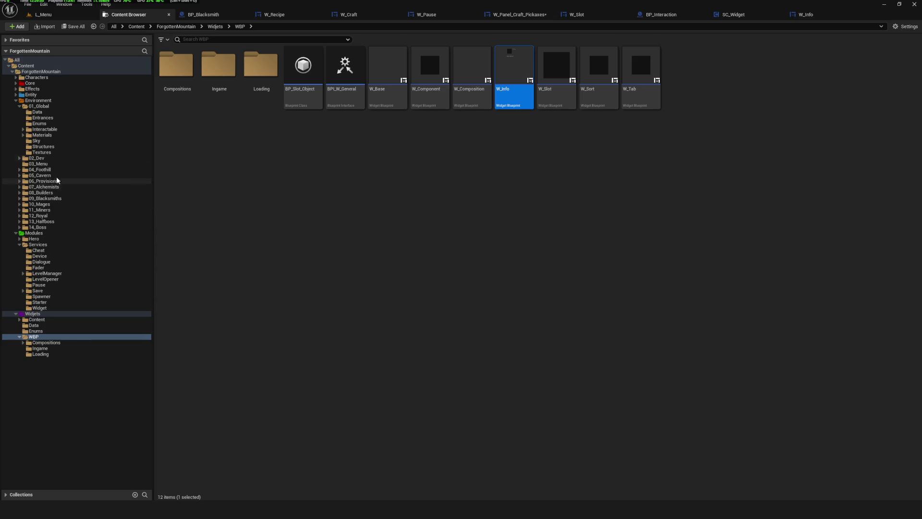
pyautogui.click(16, 83)
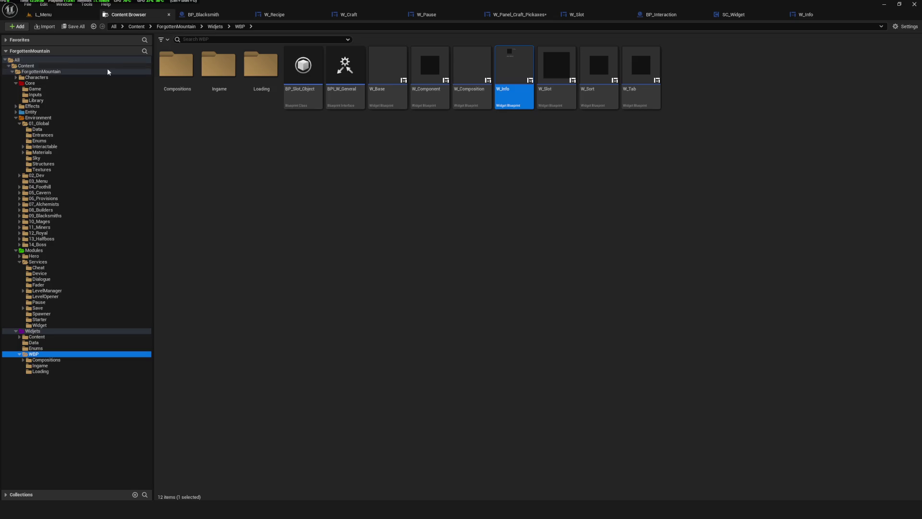
pyautogui.click(16, 112)
pyautogui.click(67, 152)
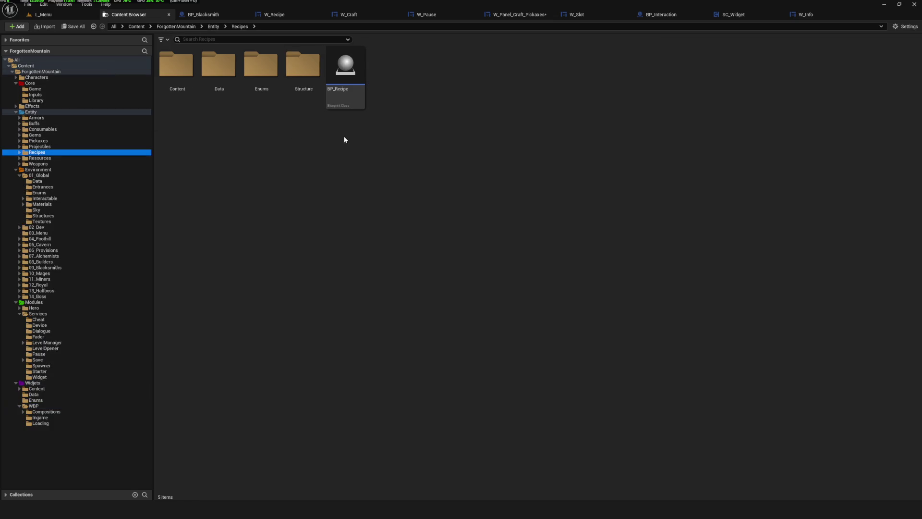
pyautogui.doubleClick(226, 78)
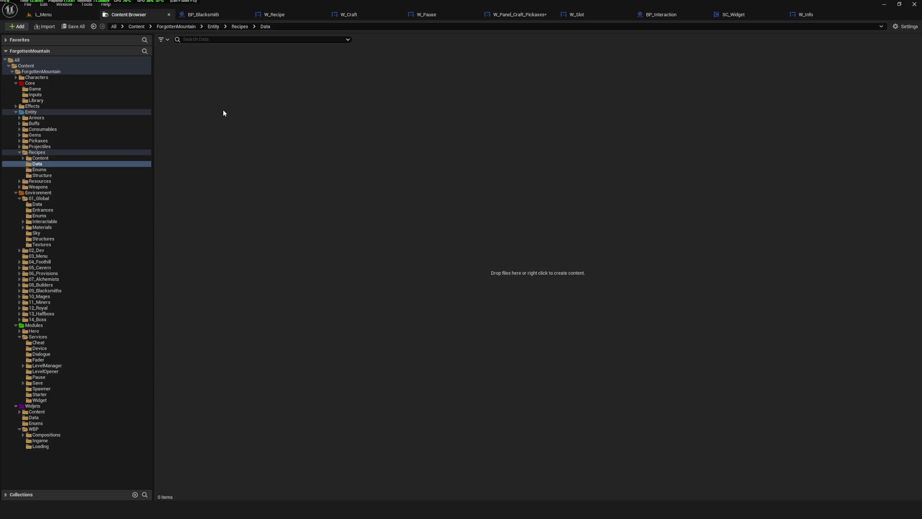
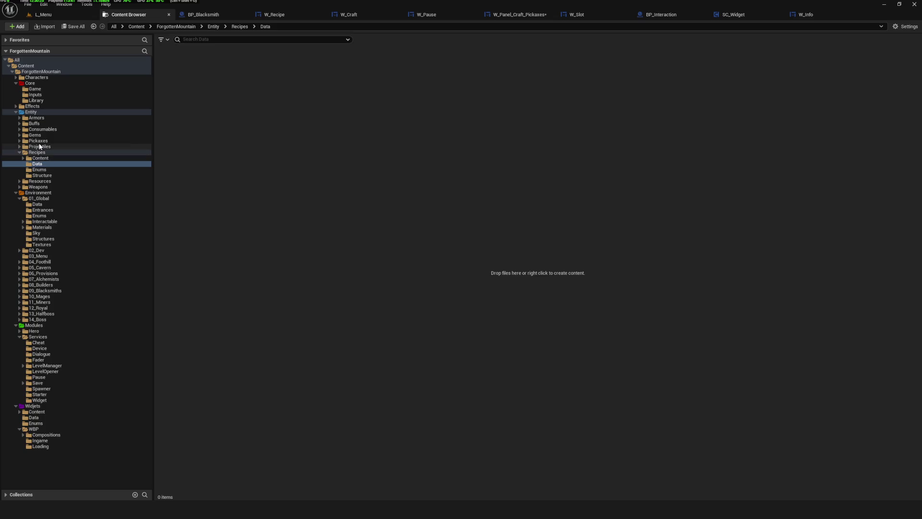
# Step: Browse to Entity > Pickaxes > 01_Global > Data in the Content Browser and open PD_Pickaxe
pyautogui.click(20, 181)
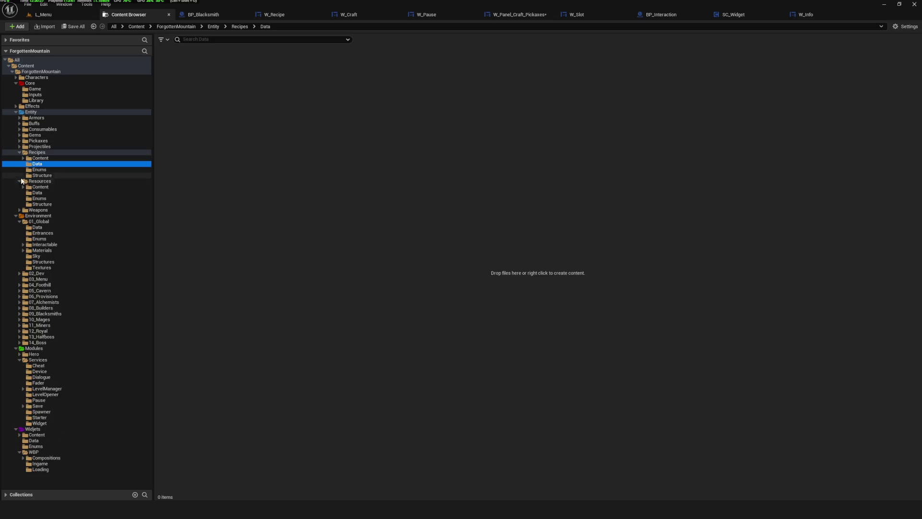
pyautogui.click(20, 182)
pyautogui.doubleClick(19, 152)
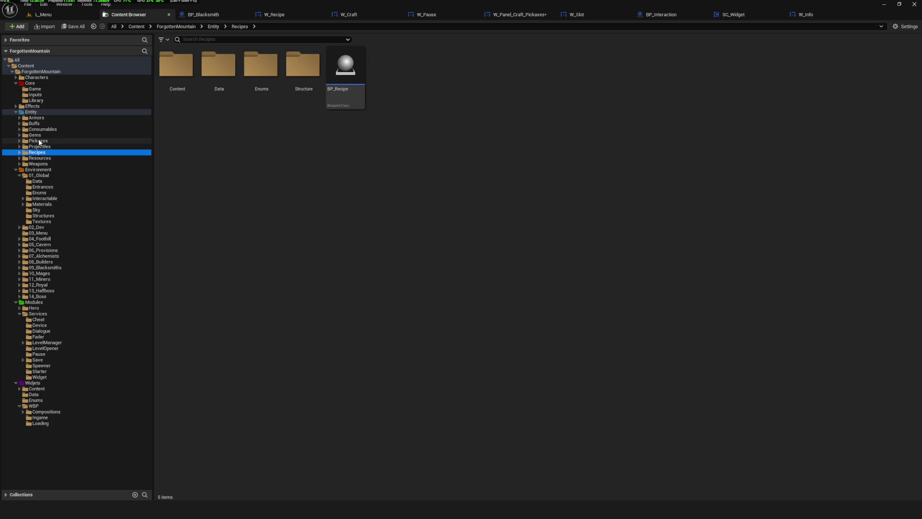
pyautogui.click(44, 141)
pyautogui.doubleClick(176, 86)
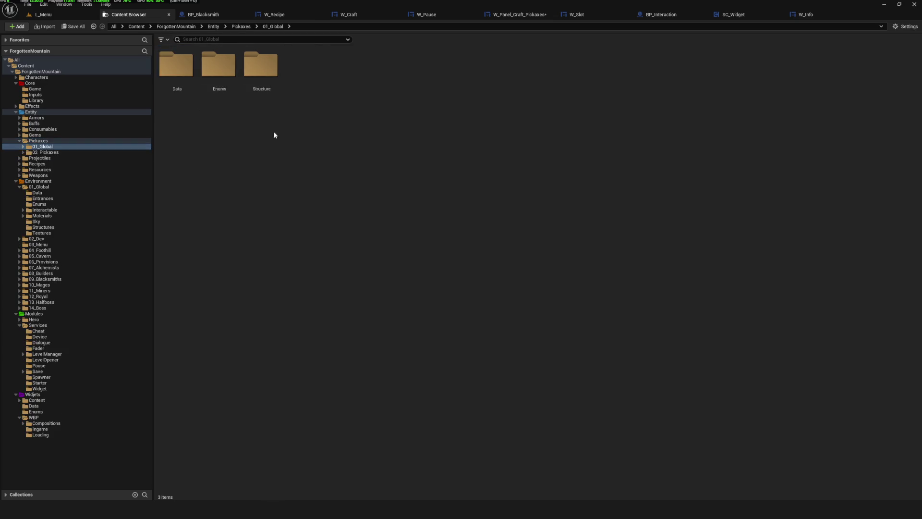
pyautogui.doubleClick(178, 79)
pyautogui.click(186, 98)
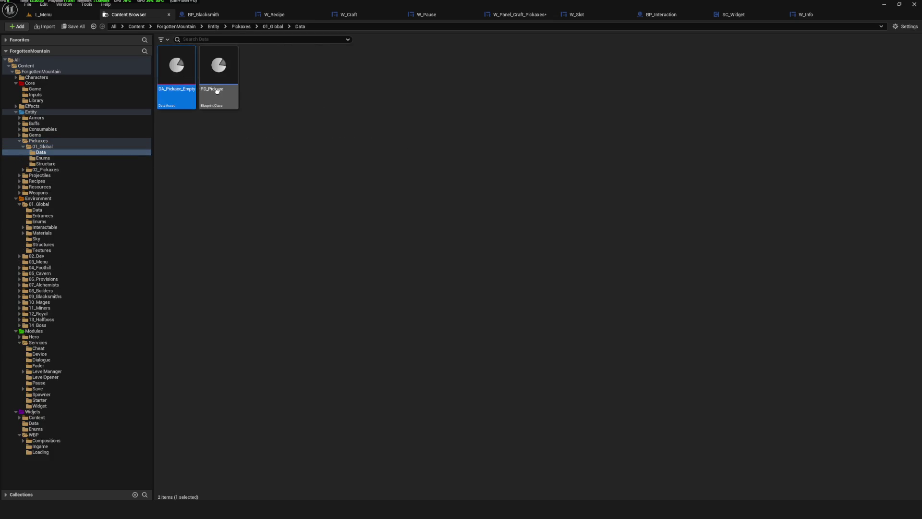
pyautogui.click(215, 91)
pyautogui.doubleClick(234, 77)
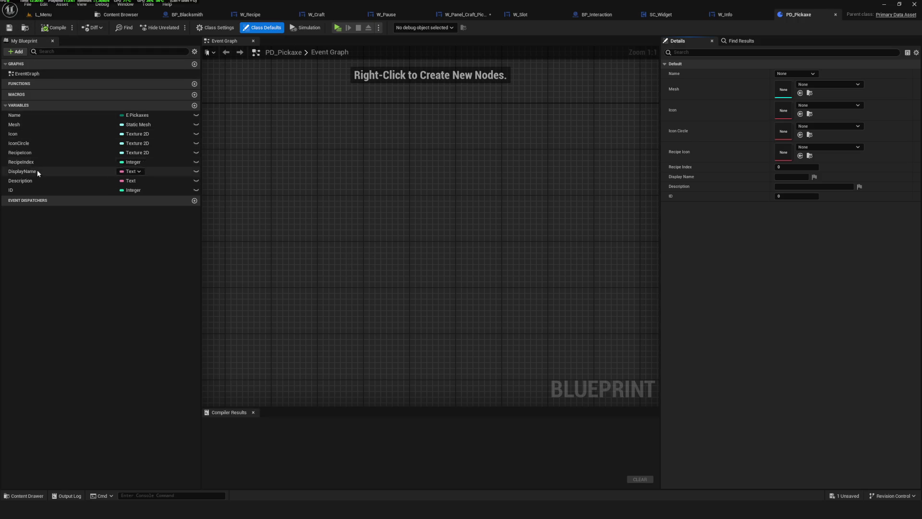
# Step: Add a new variable to PD_Pickaxe and compile the blueprint
pyautogui.click(194, 106)
pyautogui.click(53, 30)
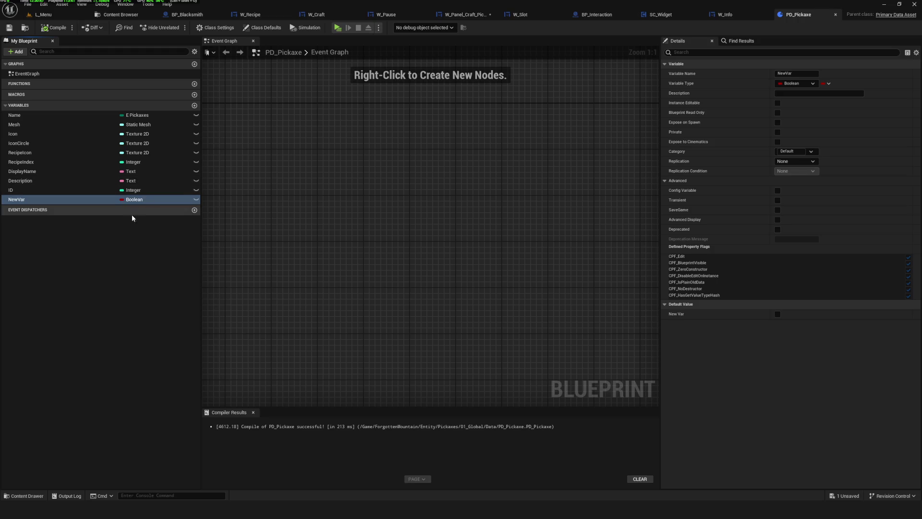
pyautogui.click(134, 200)
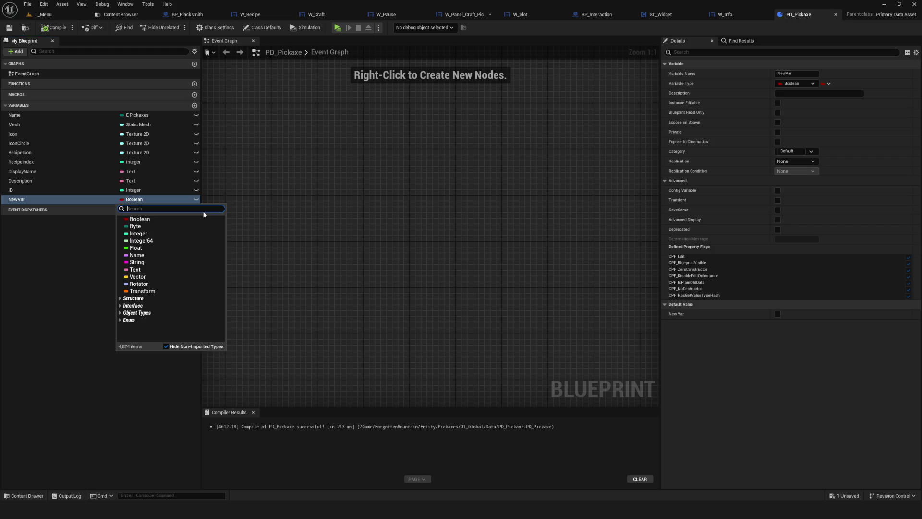
pyautogui.write('Craft')
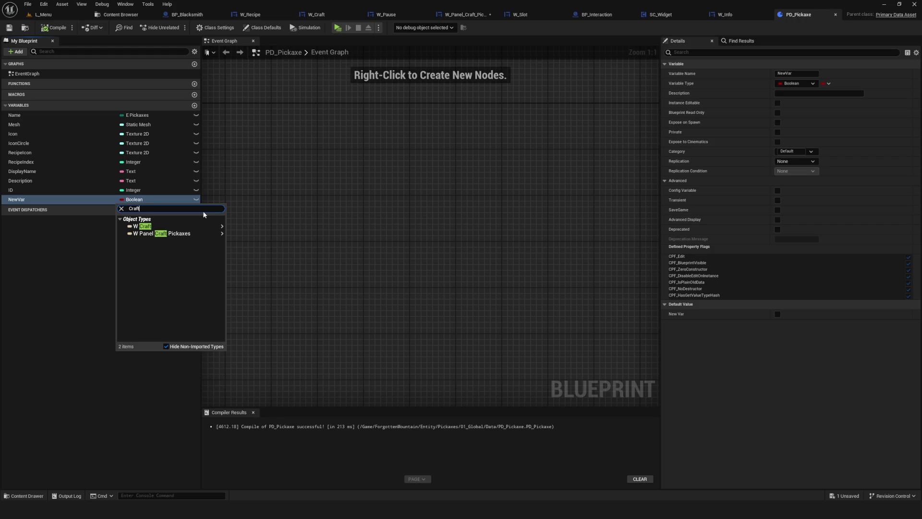
pyautogui.write('Requ')
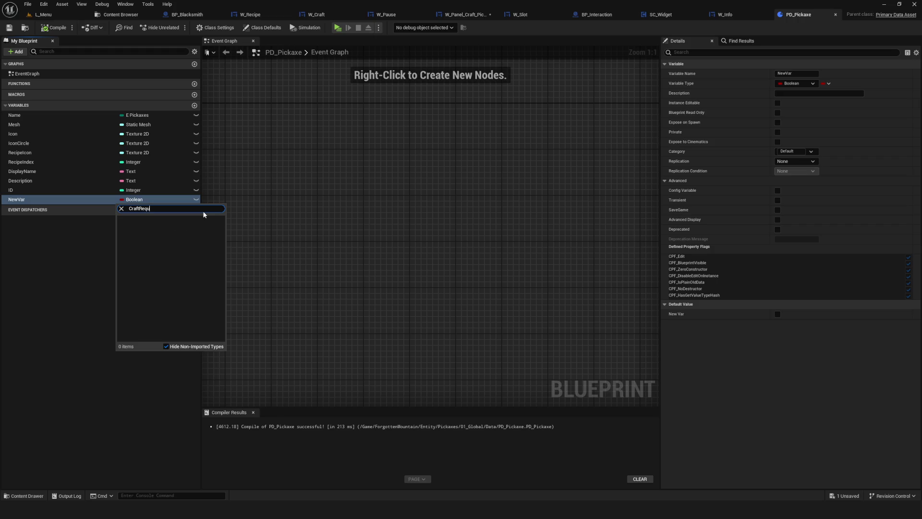
pyautogui.press('BackSpace')
pyautogui.press('BackSpace')
pyautogui.press('BackSpace')
pyautogui.press('Escape')
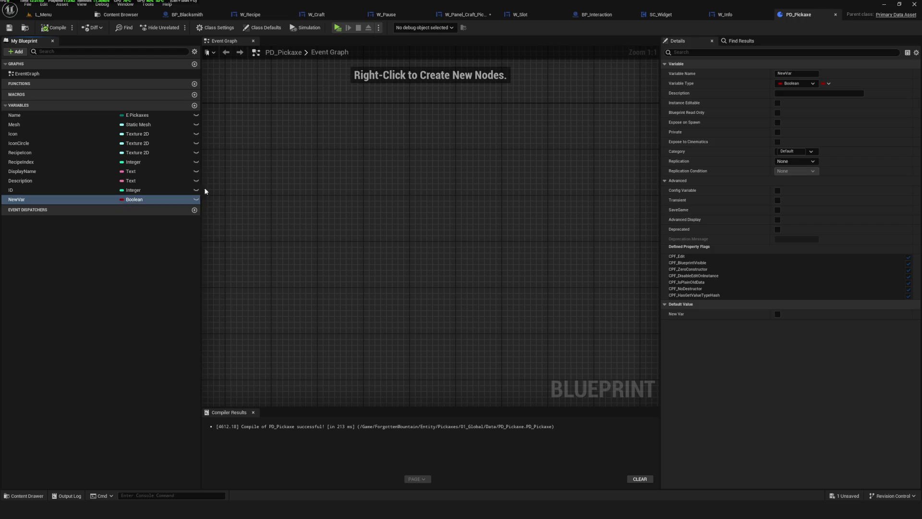
pyautogui.click(53, 28)
# Step: Make the new variable an E Resources type named CraftRequirements and compile
pyautogui.click(144, 201)
pyautogui.write('Resource')
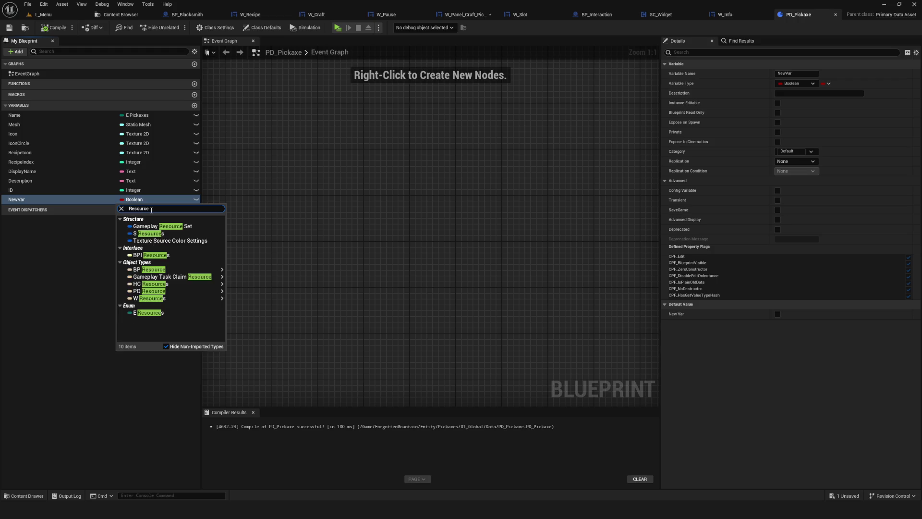
pyautogui.click(156, 317)
pyautogui.doubleClick(43, 200)
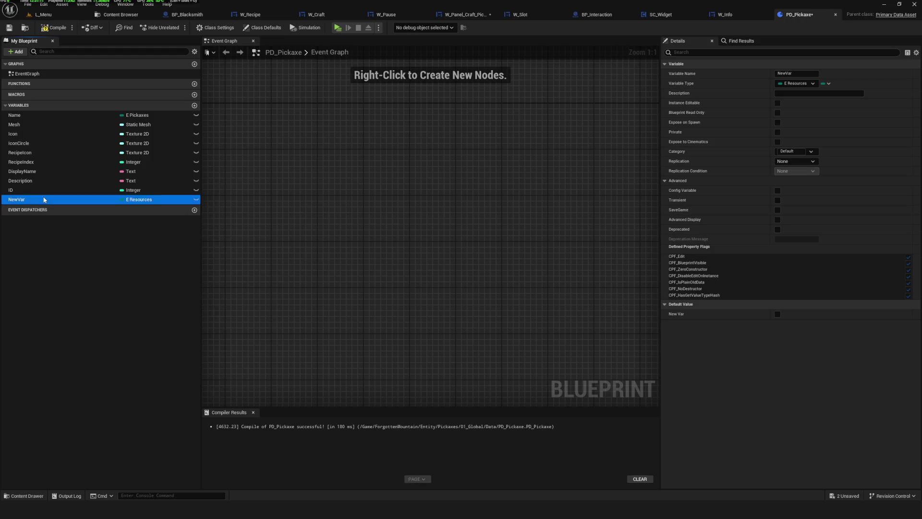
pyautogui.write('Craft')
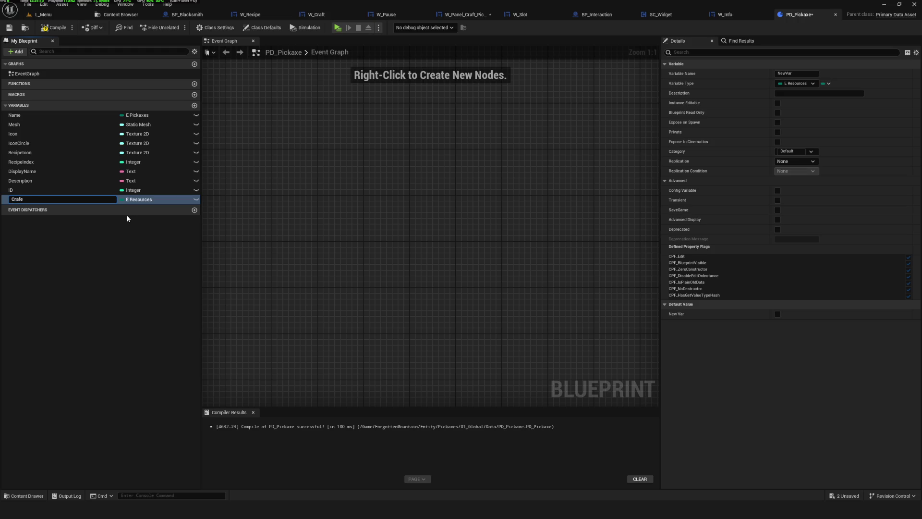
pyautogui.write('Requirem')
pyautogui.write('ents')
pyautogui.press('Return')
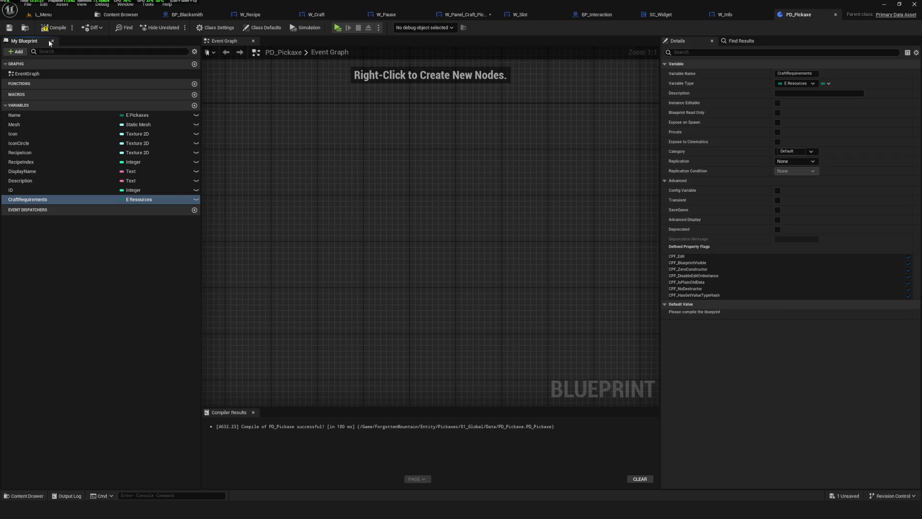
pyautogui.click(54, 28)
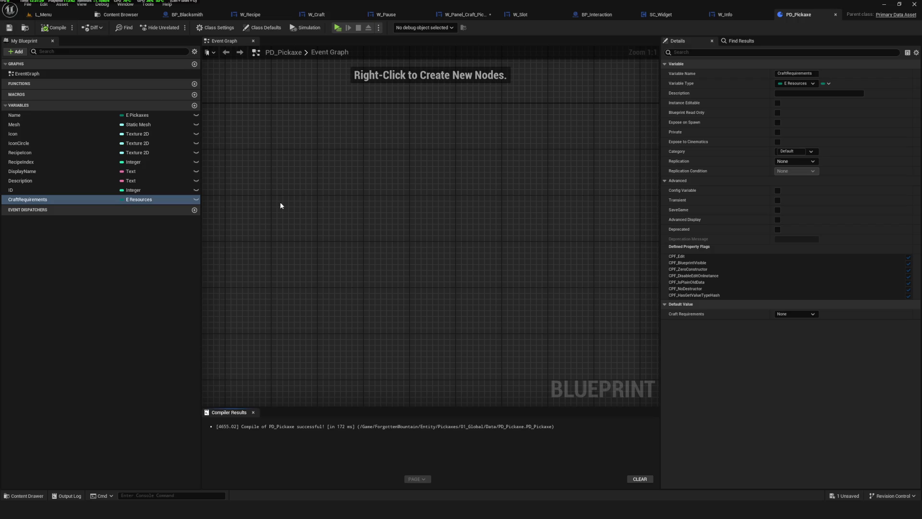
pyautogui.press('F2')
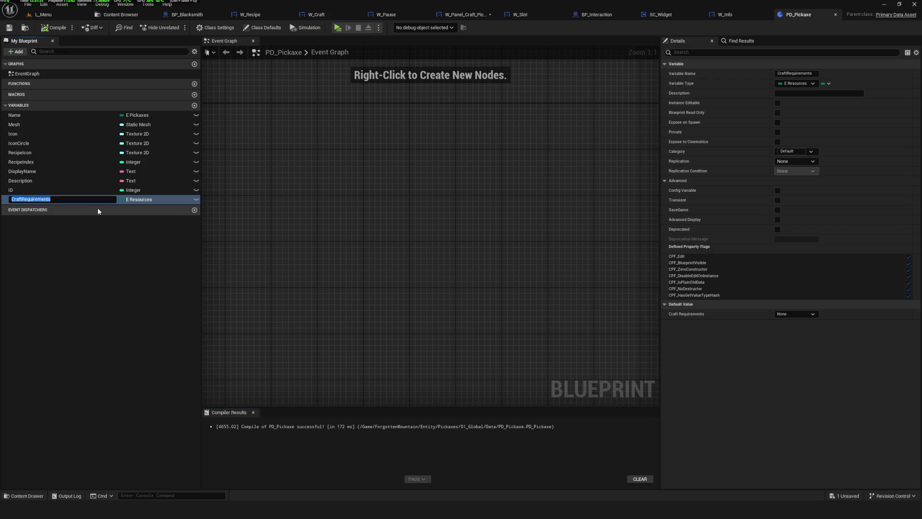
pyautogui.click(99, 238)
# Step: Add an Integer variable named CraftRequirementsCount, then save and compile
pyautogui.click(195, 105)
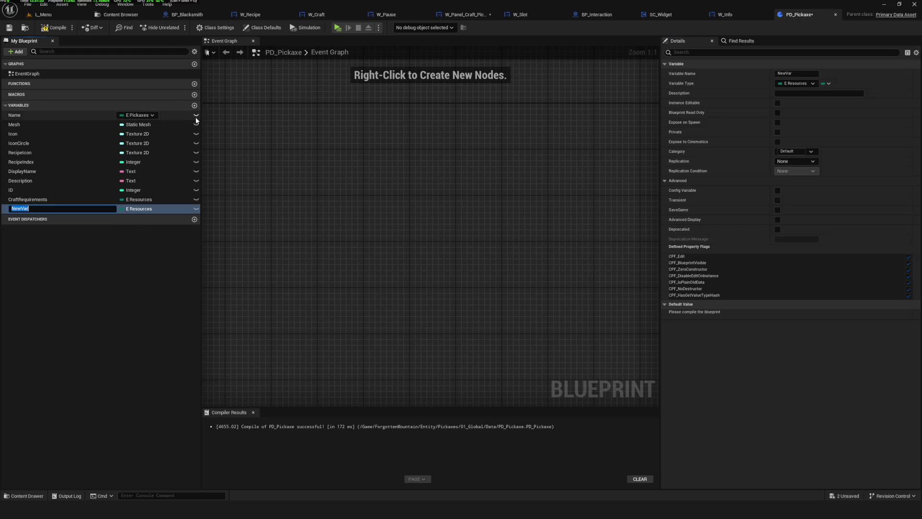
pyautogui.click(144, 209)
pyautogui.click(138, 242)
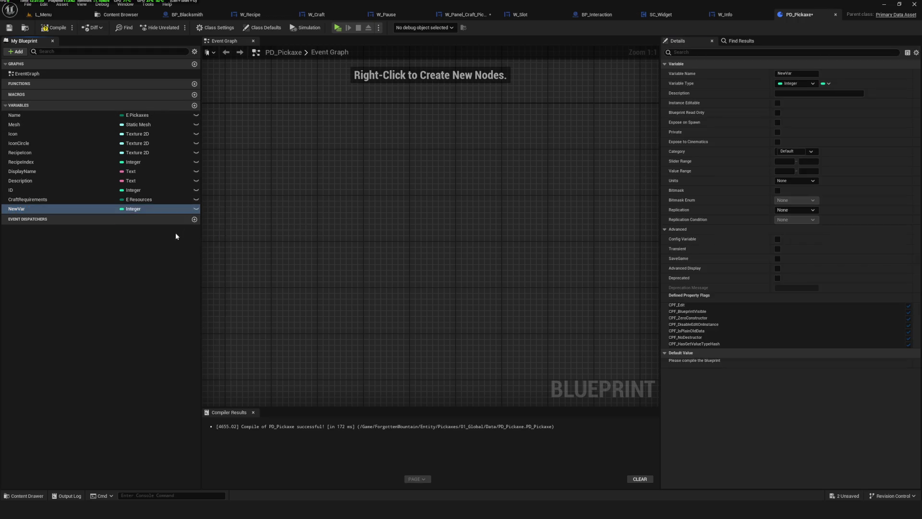
pyautogui.press('F2')
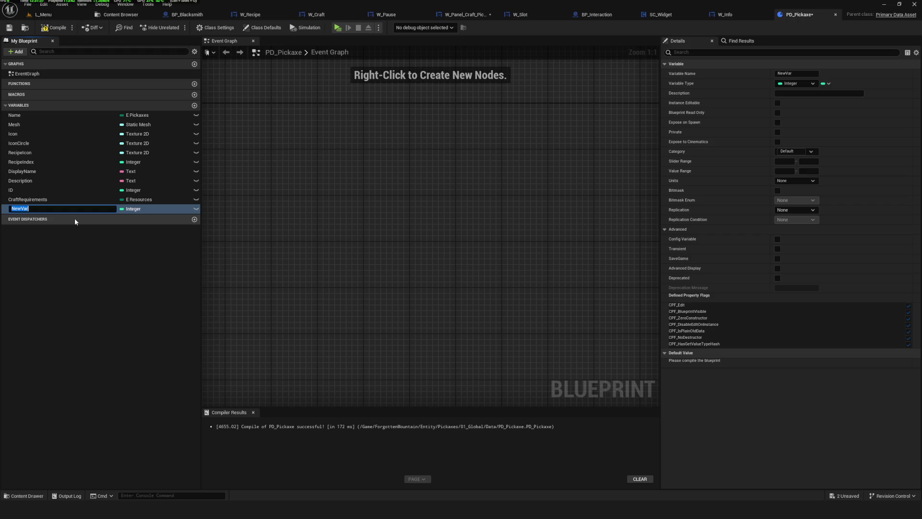
pyautogui.write('CraftRe')
pyautogui.write('quireme')
pyautogui.write('nts')
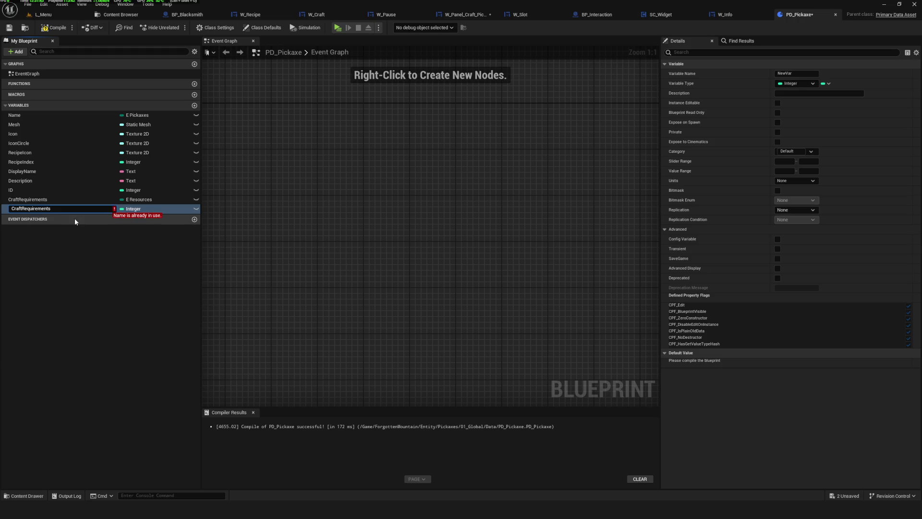
pyautogui.write('Count')
pyautogui.press('Return')
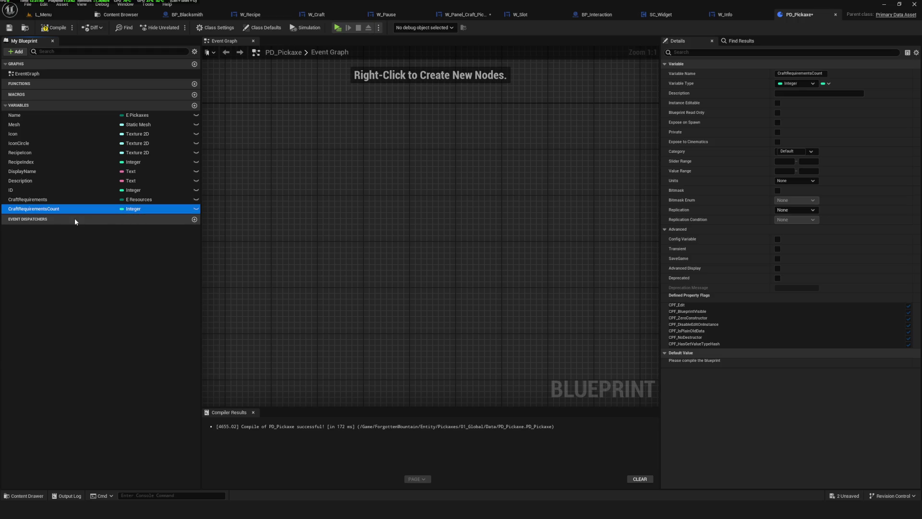
pyautogui.hotkey('ctrl', 's')
pyautogui.click(48, 31)
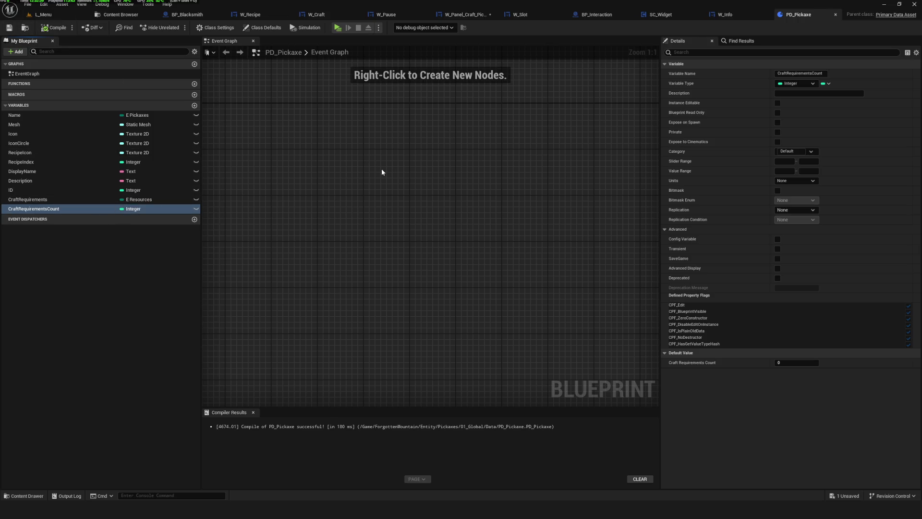
# Step: Set both CraftRequirements and CraftRequirementsCount to Array containers, save and compile, and return to the Content Browser
pyautogui.click(72, 201)
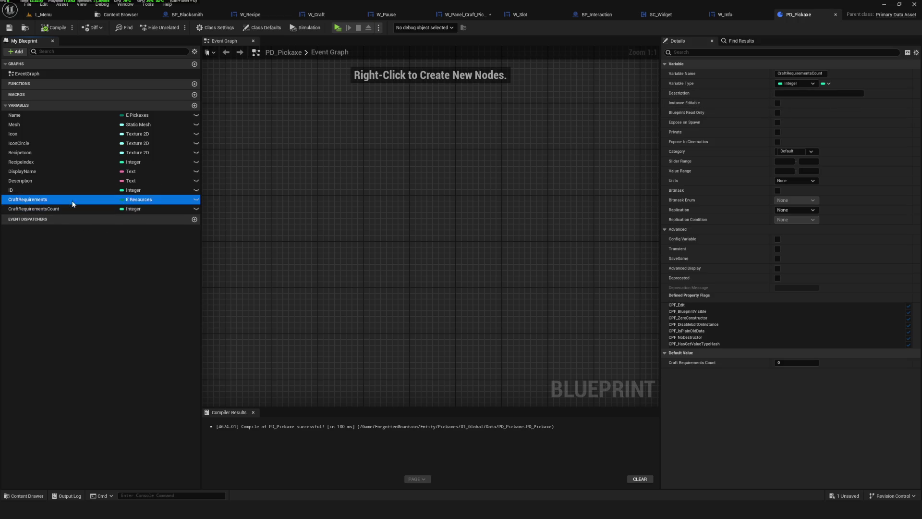
pyautogui.click(827, 83)
pyautogui.click(817, 93)
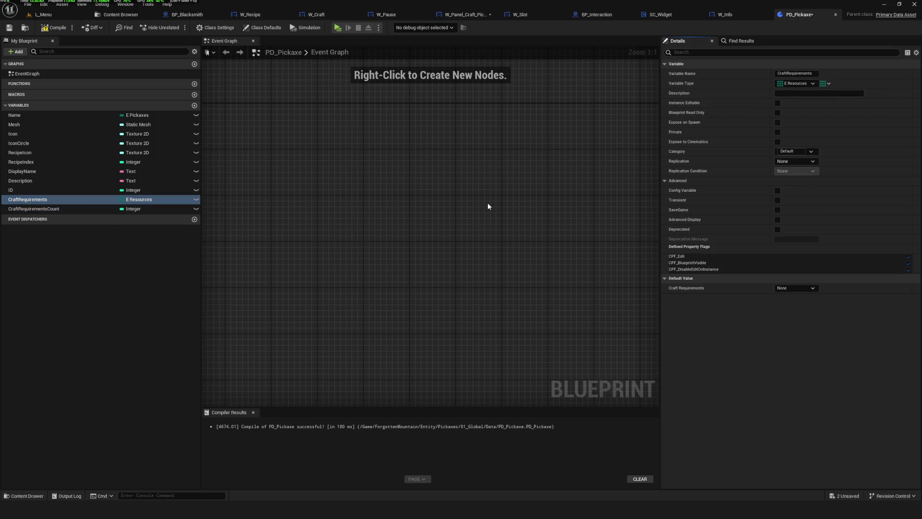
pyautogui.click(72, 209)
pyautogui.click(826, 83)
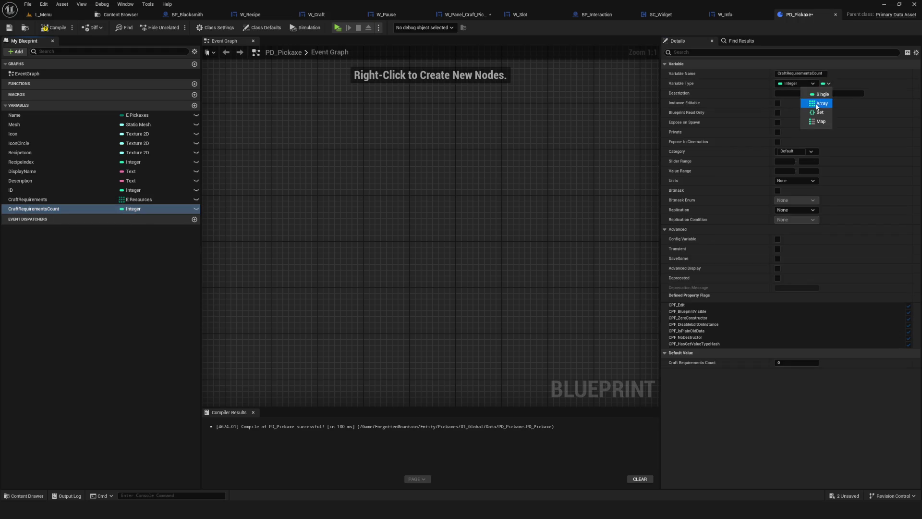
pyautogui.click(817, 106)
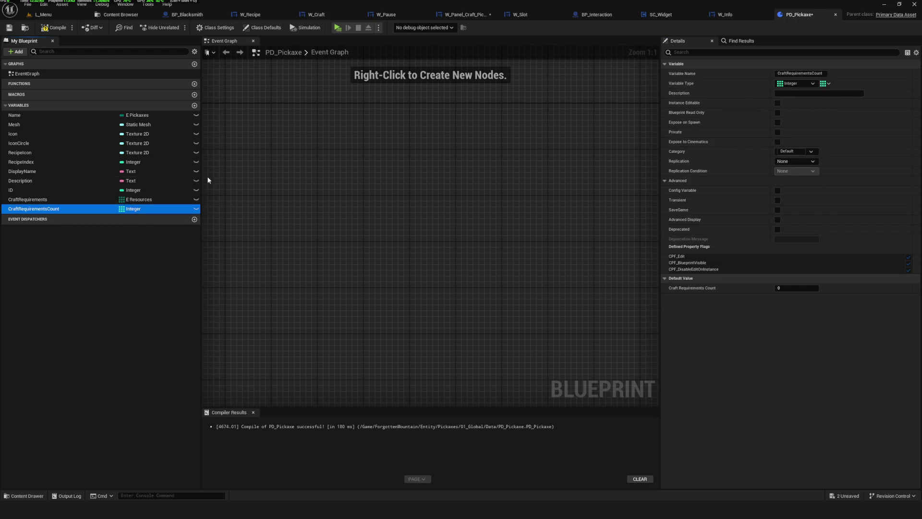
pyautogui.click(9, 29)
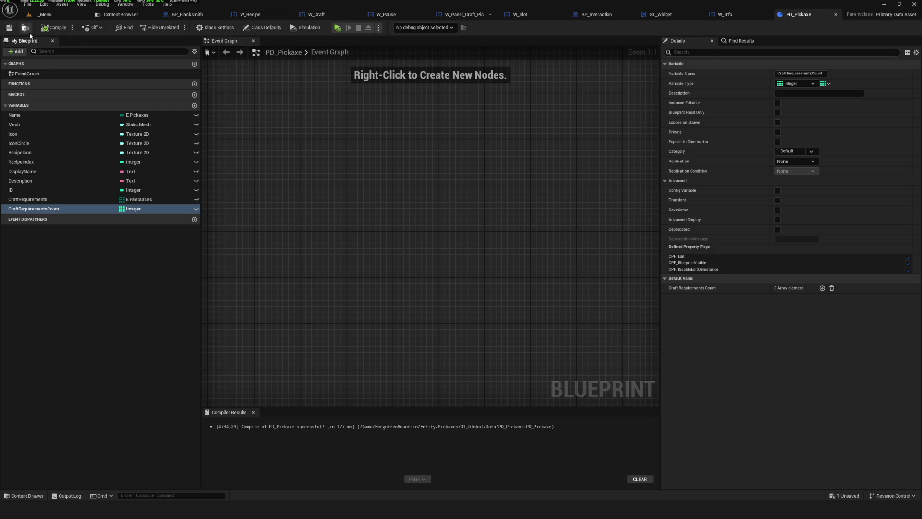
pyautogui.click(120, 14)
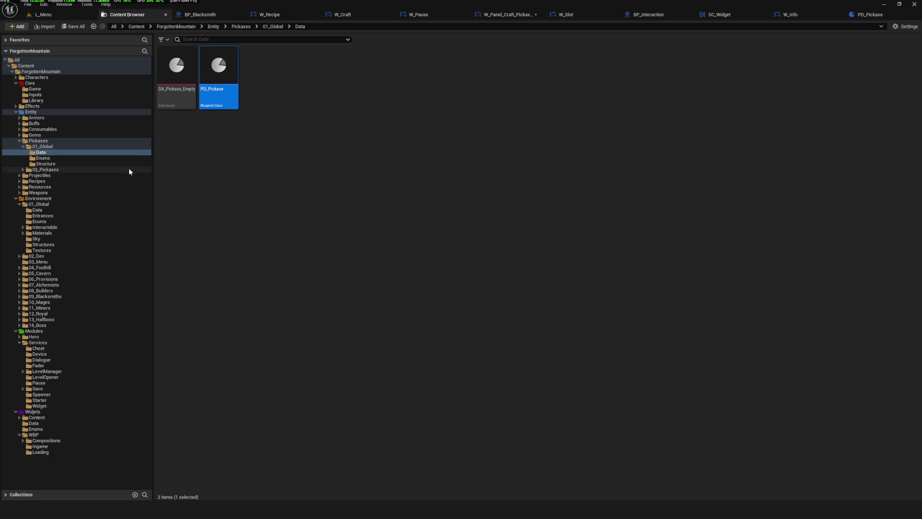
# Step: Open the 02_Pickaxes Data folder and bulk edit all five pickaxe data assets together
pyautogui.click(47, 169)
pyautogui.click(231, 65)
pyautogui.doubleClick(231, 65)
pyautogui.keyDown('shift'); pyautogui.click(335, 75); pyautogui.keyUp('shift')
pyautogui.rightClick(336, 76)
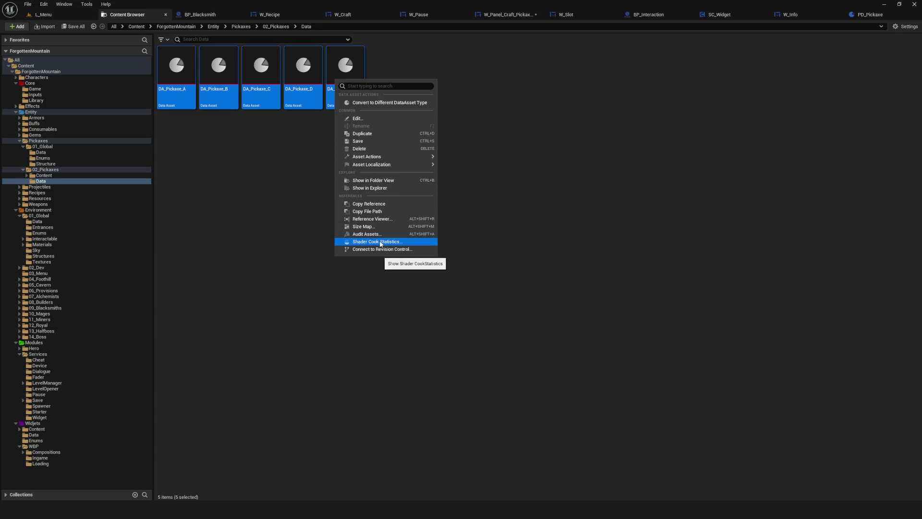
pyautogui.moveTo(377, 159)
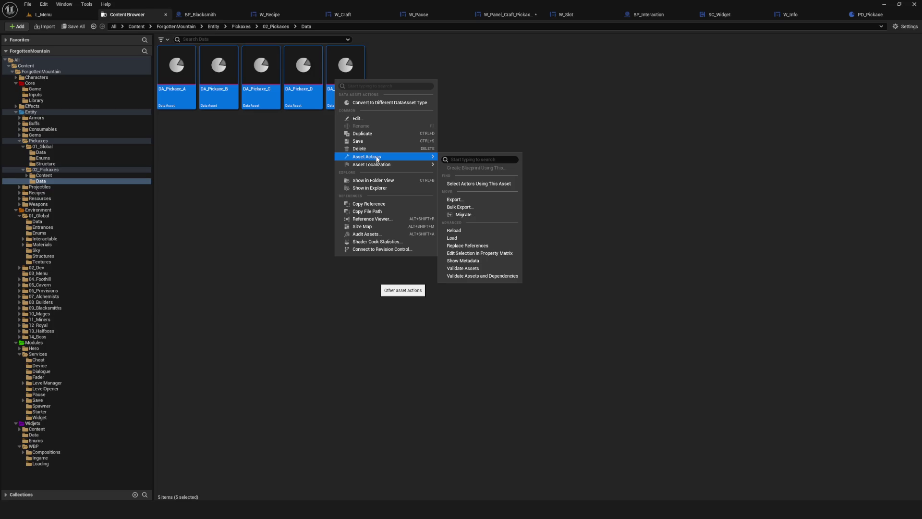
pyautogui.click(476, 253)
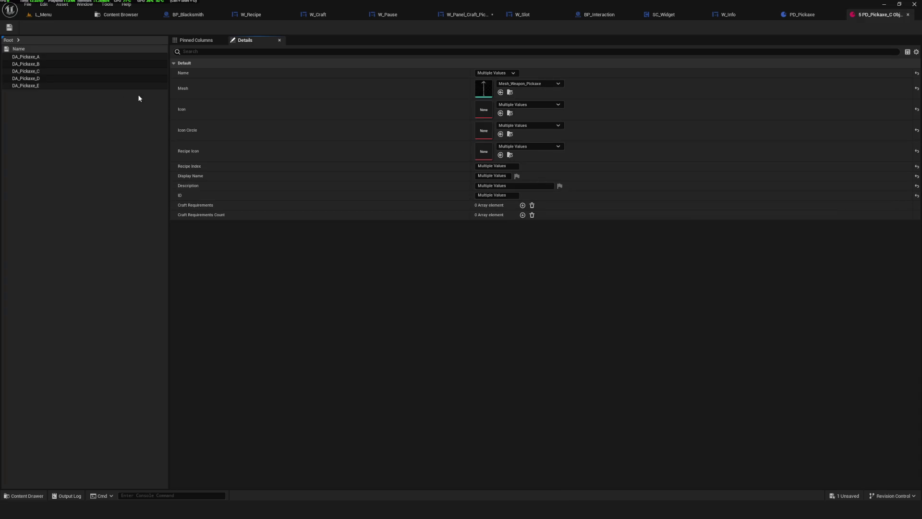
# Step: Show only DA_Pickaxe_A, save, and postpone the pending autosave
pyautogui.click(37, 59)
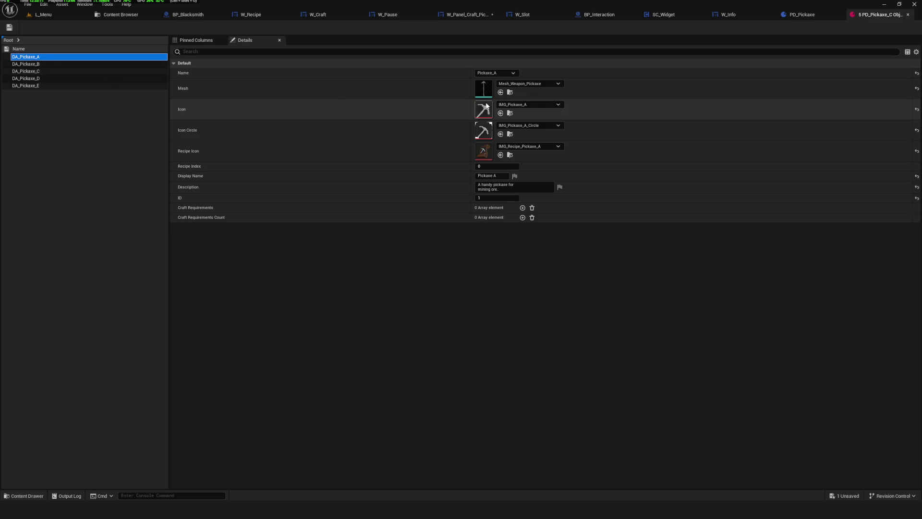
pyautogui.click(9, 27)
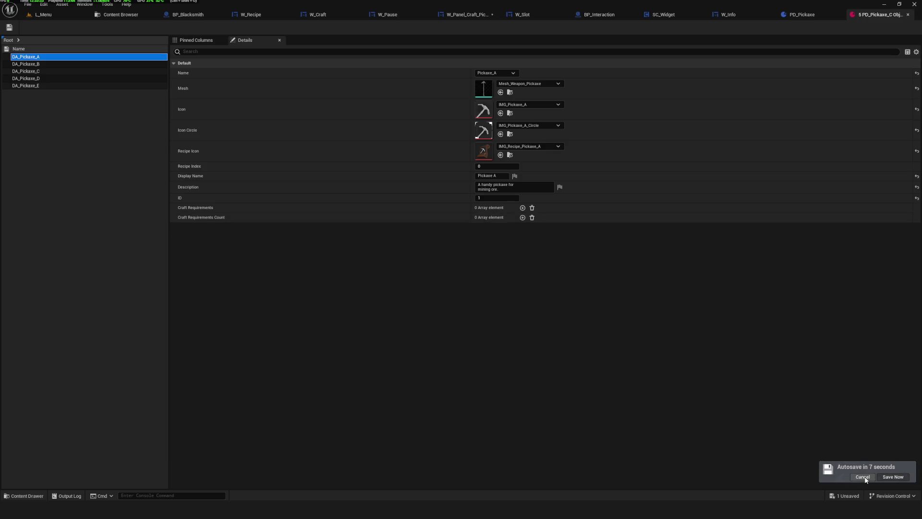
pyautogui.click(862, 476)
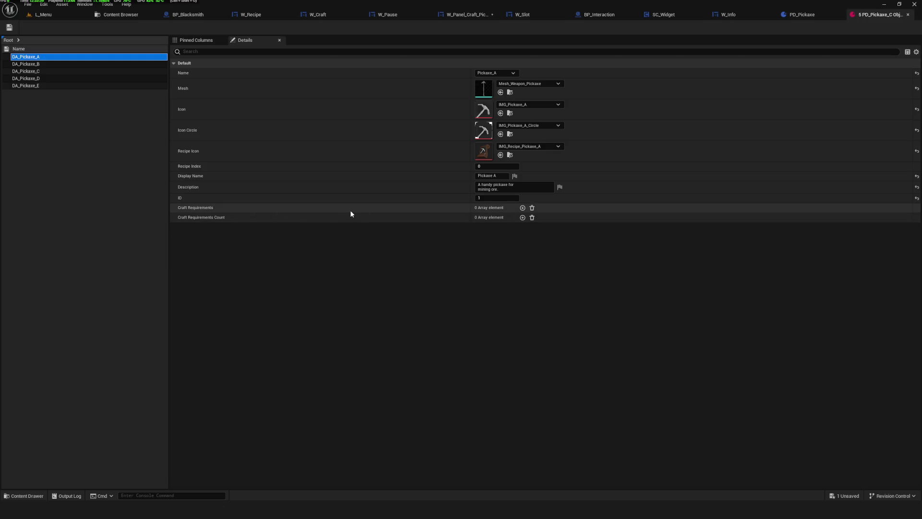
# Step: Add IronOre and Hardener as Pickaxe A's craft requirements, with a count of 3 for IronOre
pyautogui.click(522, 208)
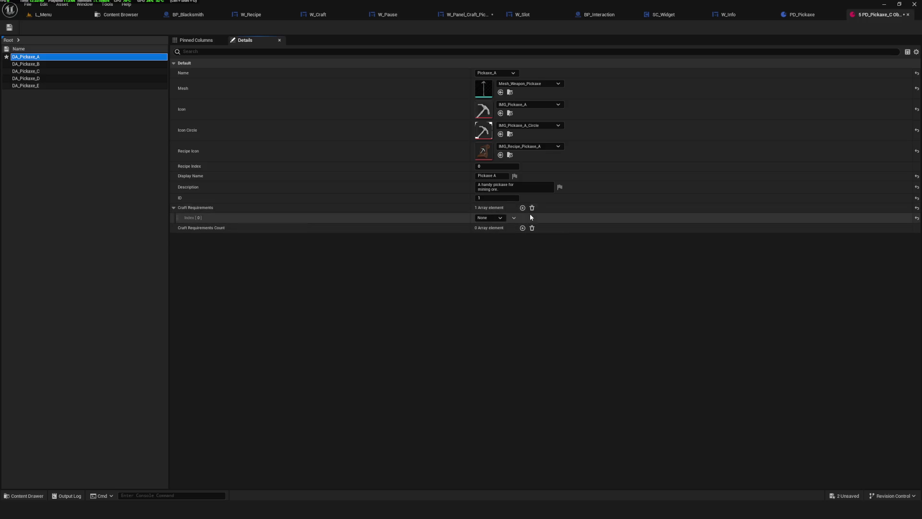
pyautogui.click(497, 219)
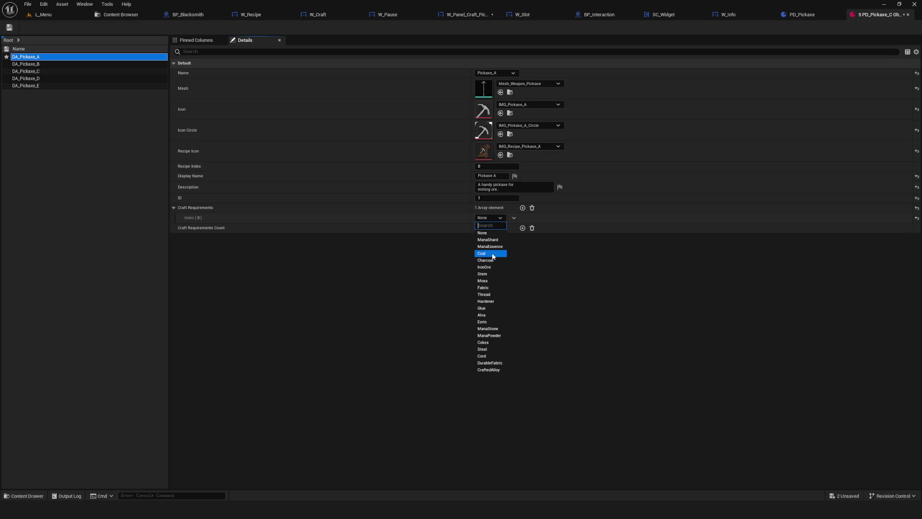
pyautogui.click(493, 267)
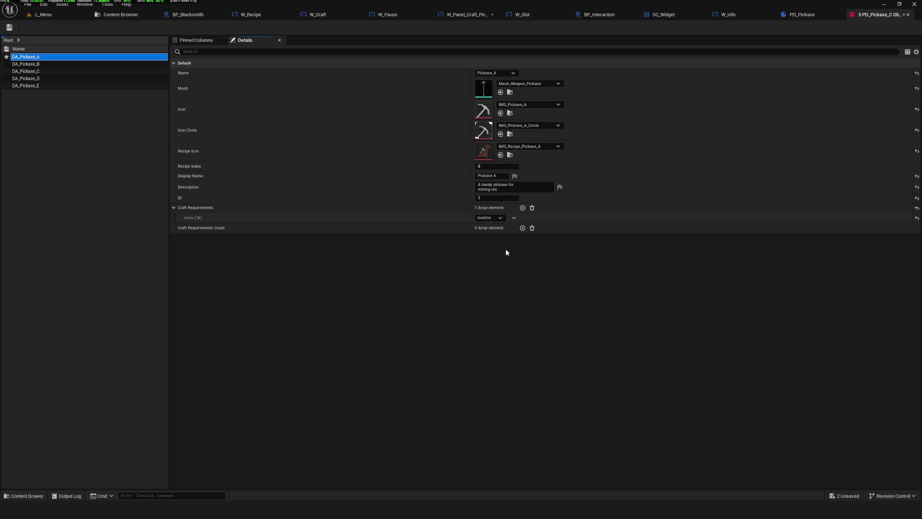
pyautogui.click(522, 228)
pyautogui.write('3')
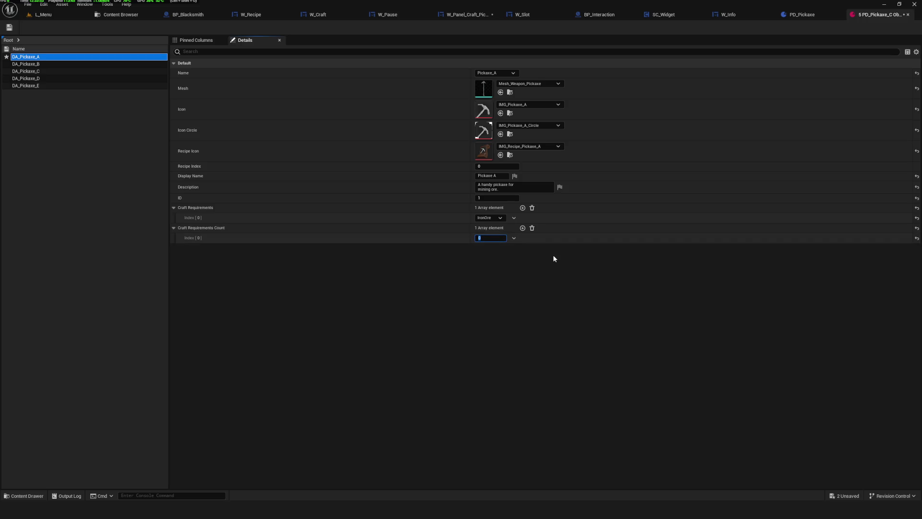
pyautogui.click(523, 208)
pyautogui.click(494, 228)
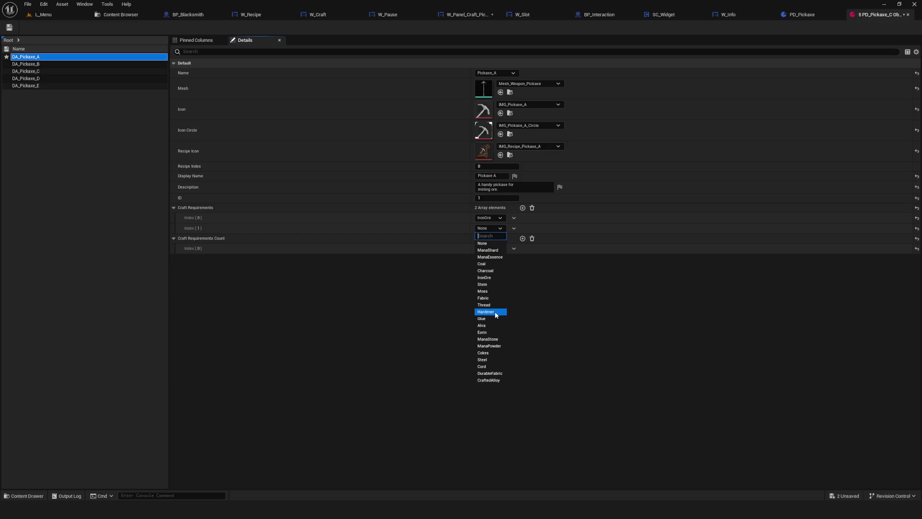
pyautogui.click(495, 312)
# Step: Add a count of 1 for Hardener and save DA_Pickaxe_A
pyautogui.click(500, 248)
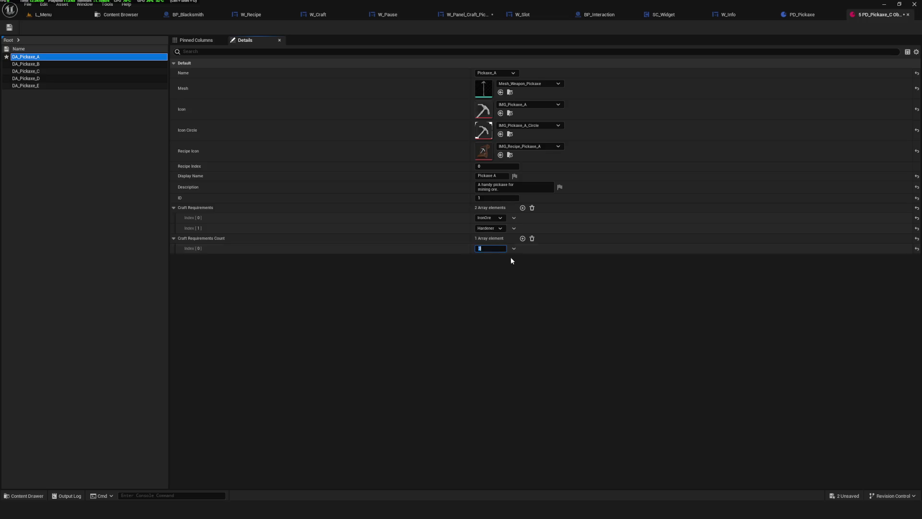
pyautogui.click(523, 239)
pyautogui.click(490, 259)
pyautogui.write('1')
pyautogui.press('Return')
pyautogui.click(9, 27)
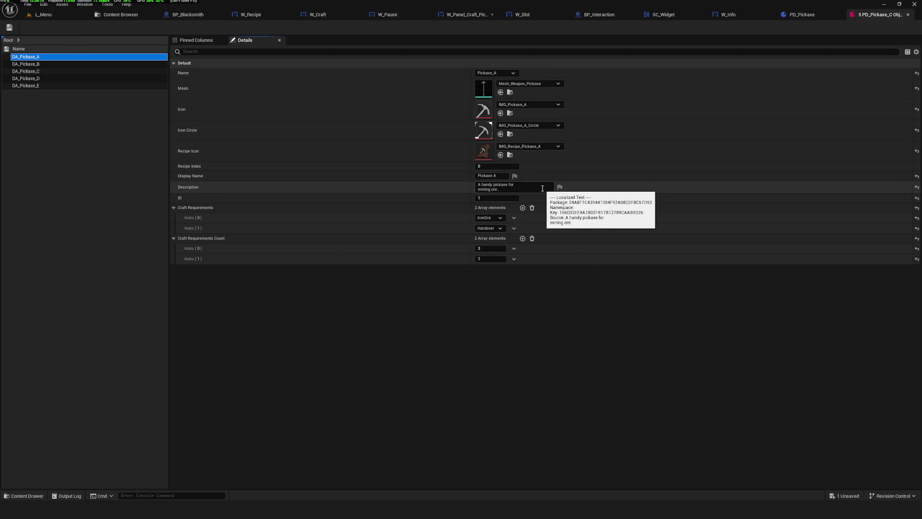
pyautogui.click(10, 27)
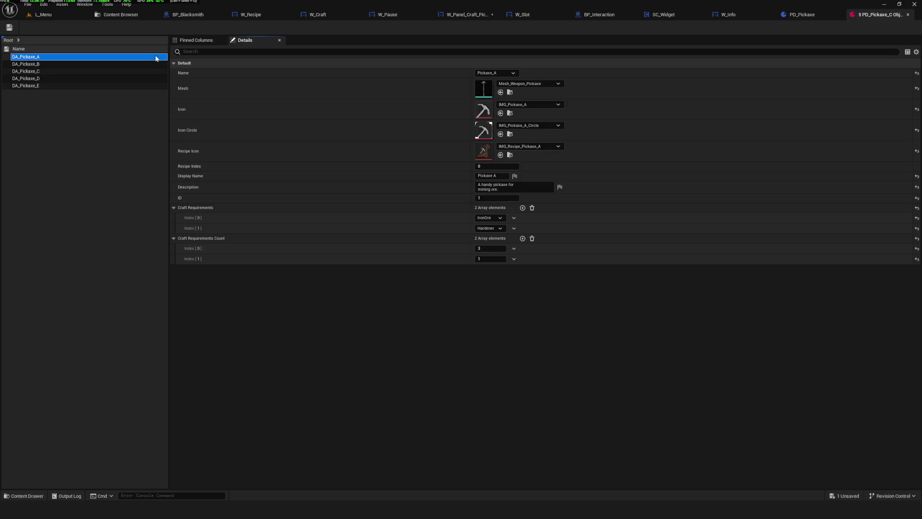
# Step: Select DA_Pickaxe_B and set its craft requirements to IronOre and Glue
pyautogui.click(25, 63)
pyautogui.click(523, 208)
pyautogui.click(522, 228)
pyautogui.click(494, 220)
pyautogui.click(552, 279)
pyautogui.click(523, 207)
pyautogui.click(490, 218)
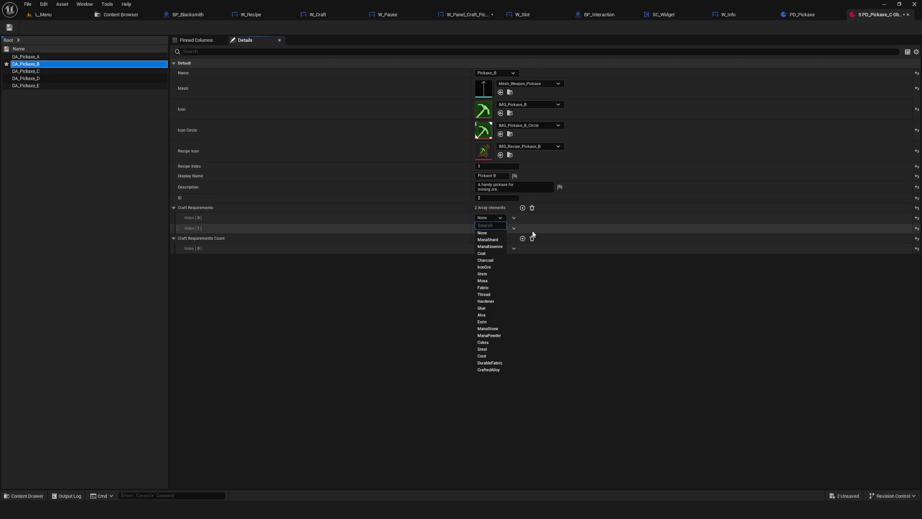
pyautogui.click(484, 267)
pyautogui.click(490, 229)
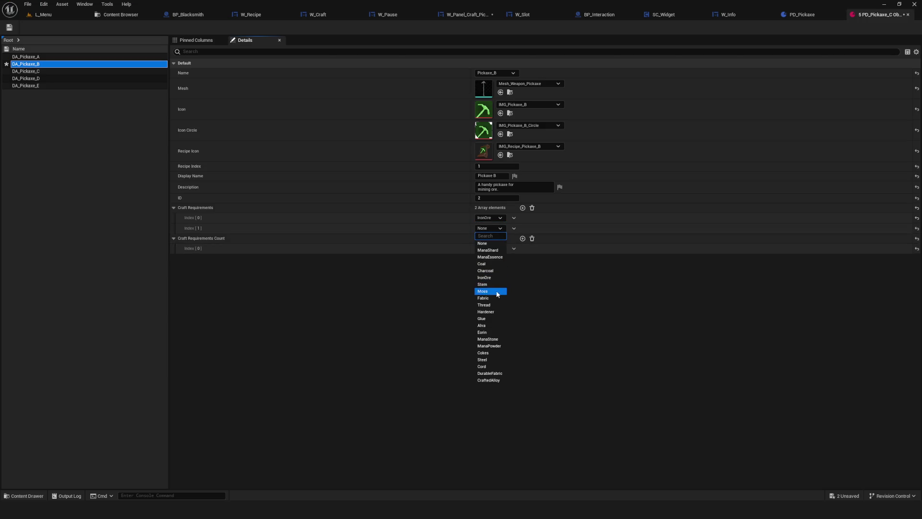
pyautogui.click(494, 318)
# Step: Give Pickaxe B requirement counts 2 and 1, select DA_Pickaxe_C, and save
pyautogui.click(522, 238)
pyautogui.click(490, 248)
pyautogui.write('2')
pyautogui.click(492, 259)
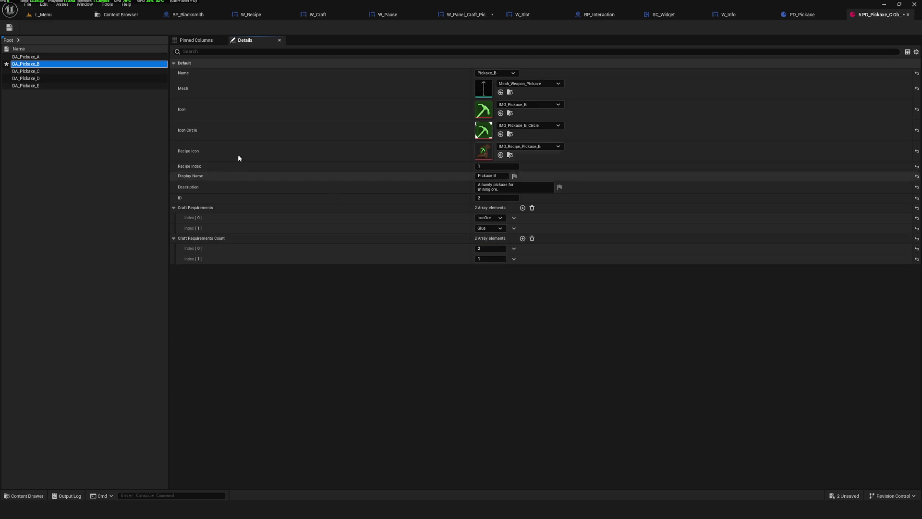
pyautogui.click(39, 71)
pyautogui.click(9, 27)
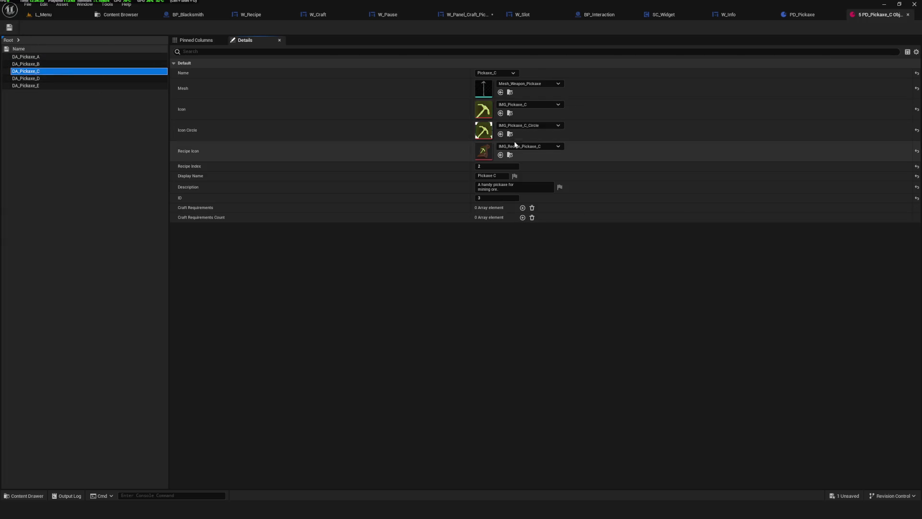
# Step: Set Pickaxe C's craft requirements to IronOre, Coal and Alva
pyautogui.click(524, 208)
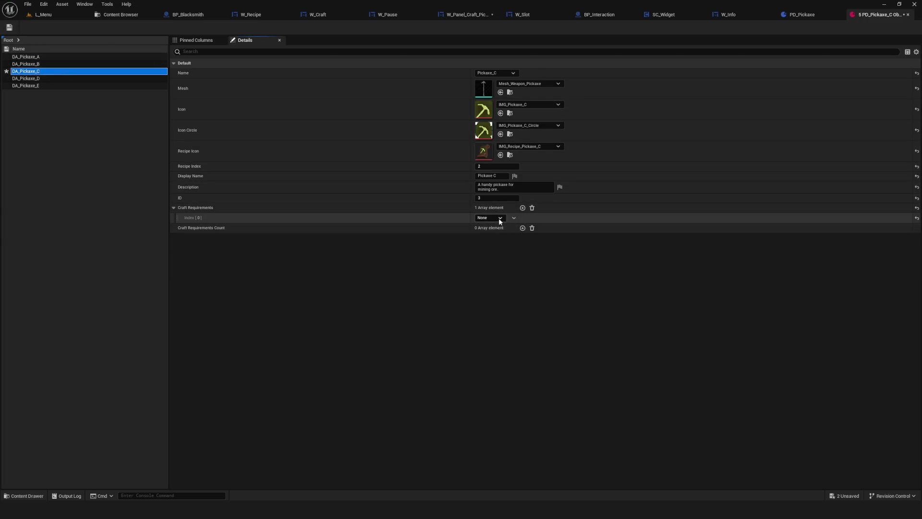
pyautogui.click(498, 217)
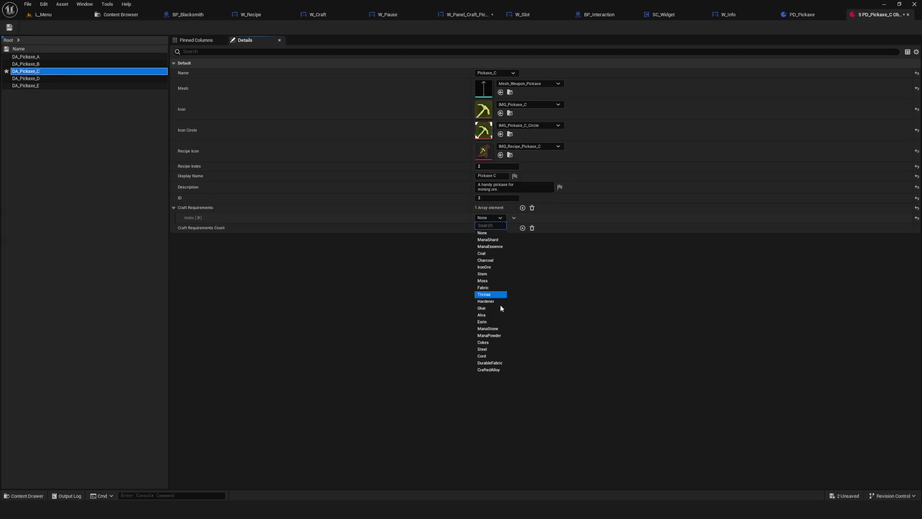
pyautogui.click(490, 267)
pyautogui.click(523, 207)
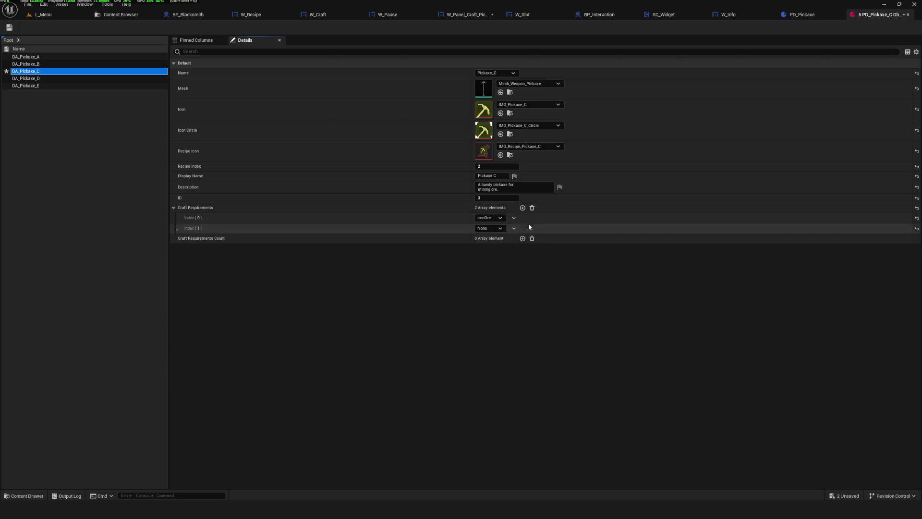
pyautogui.click(490, 228)
pyautogui.click(490, 263)
pyautogui.click(523, 208)
pyautogui.click(502, 239)
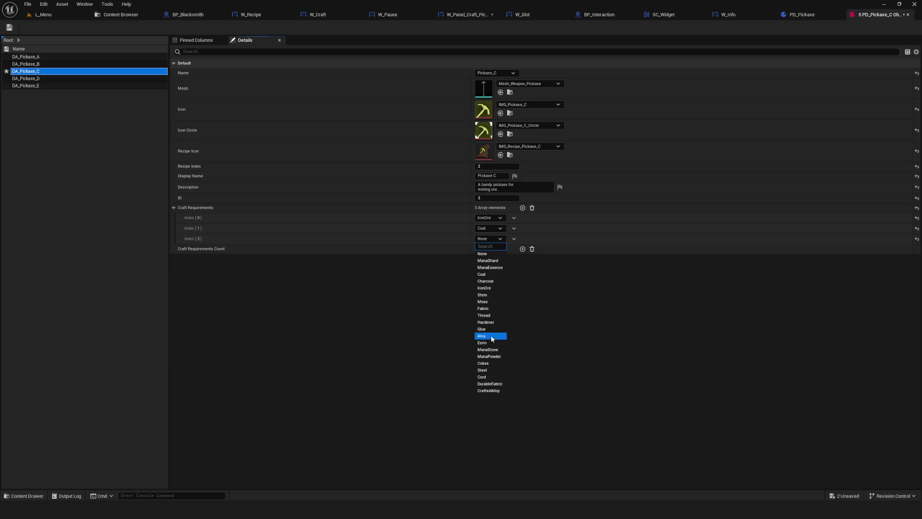
pyautogui.click(490, 336)
# Step: Enter Pickaxe C's counts 4, 2 and 1, then select DA_Pickaxe_D and add a requirement slot
pyautogui.click(522, 248)
pyautogui.click(523, 249)
pyautogui.click(522, 249)
pyautogui.click(493, 259)
pyautogui.write('3')
pyautogui.press('Tab')
pyautogui.write('2')
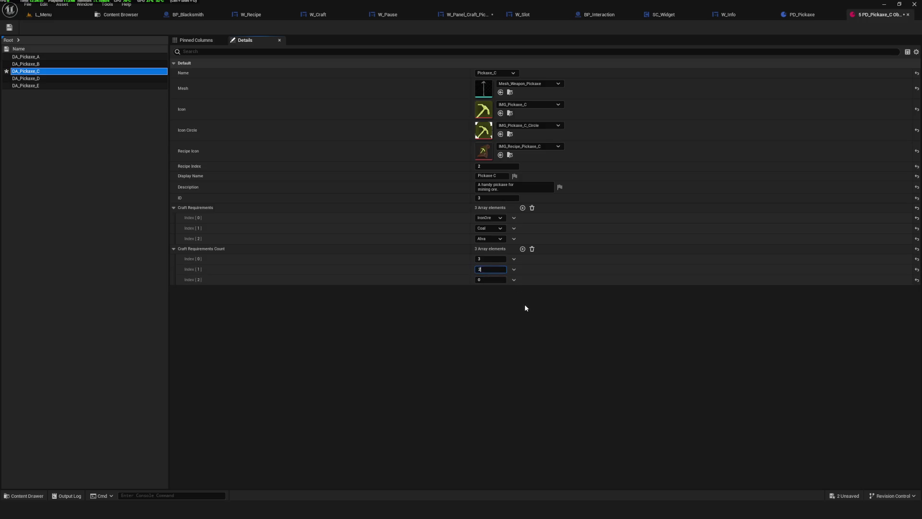
pyautogui.write('1')
pyautogui.click(490, 259)
pyautogui.write('4')
pyautogui.press('Return')
pyautogui.click(43, 79)
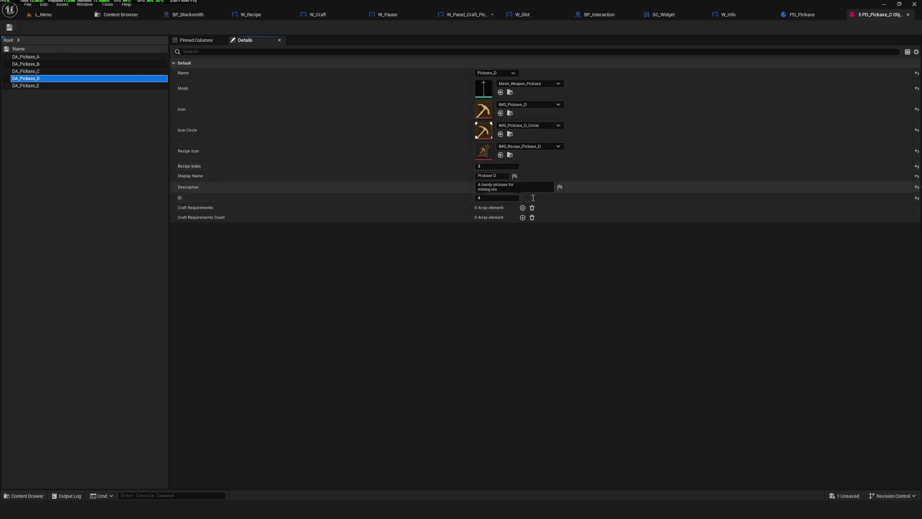
pyautogui.click(522, 208)
# Step: Set Pickaxe D's four craft requirements to IronOre, Charcoal, Moss and Steel
pyautogui.click(522, 207)
pyautogui.click(522, 208)
pyautogui.click(523, 207)
pyautogui.click(489, 217)
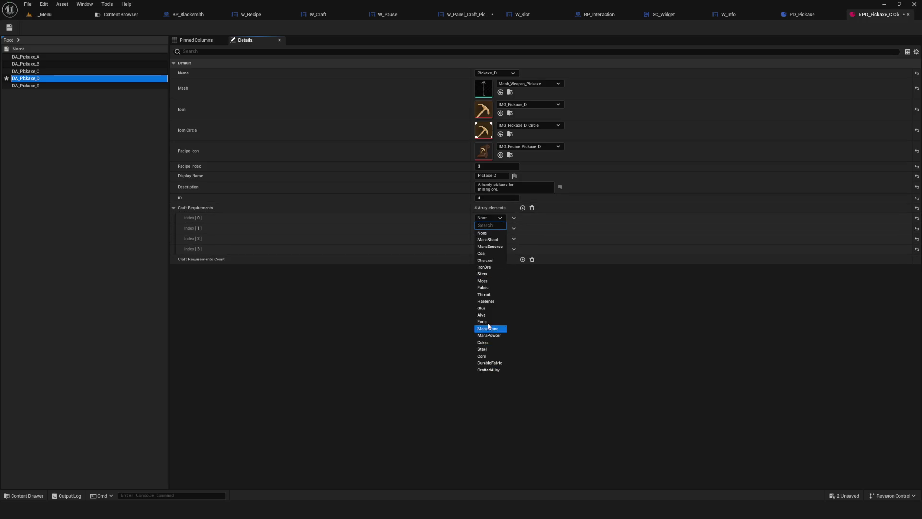
pyautogui.click(484, 266)
pyautogui.click(488, 228)
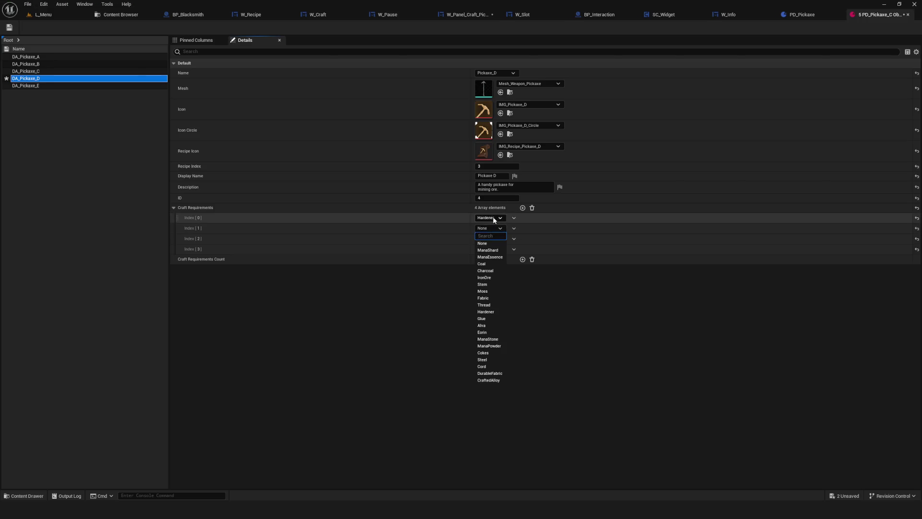
pyautogui.click(483, 243)
pyautogui.click(500, 232)
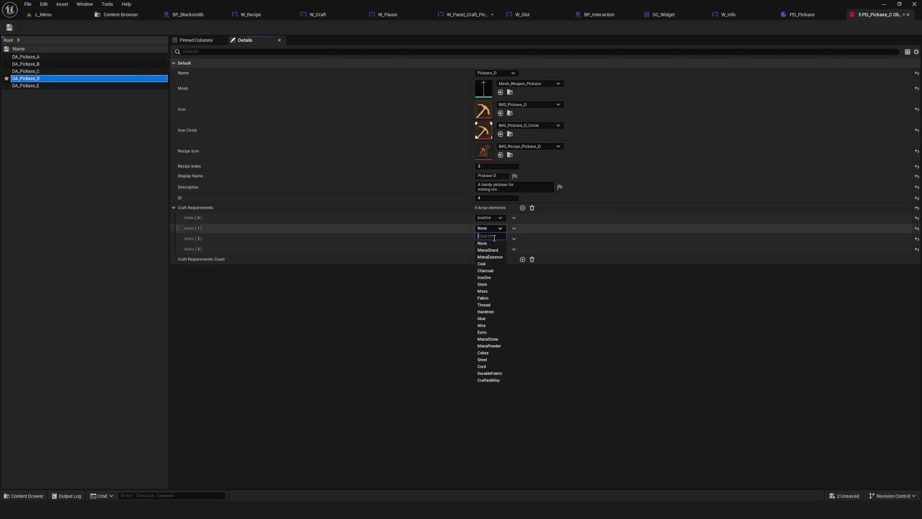
pyautogui.click(485, 270)
pyautogui.click(489, 239)
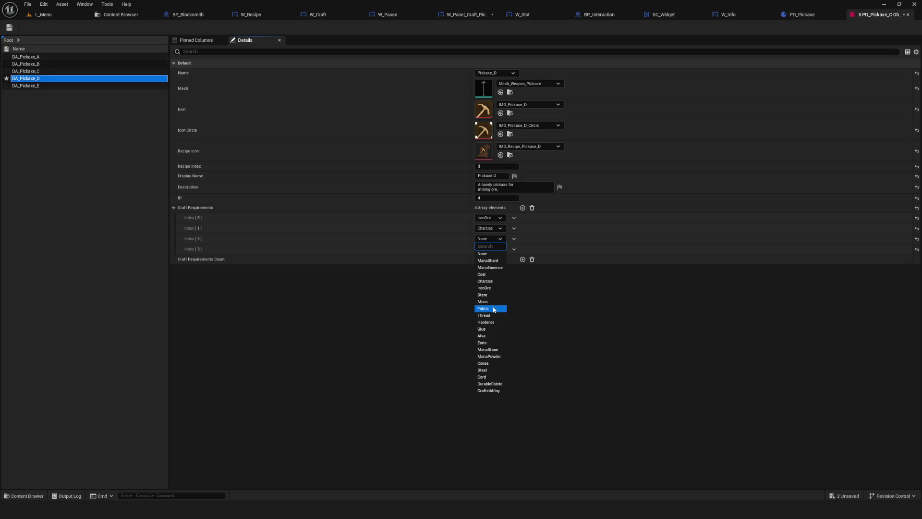
pyautogui.click(491, 302)
pyautogui.click(495, 250)
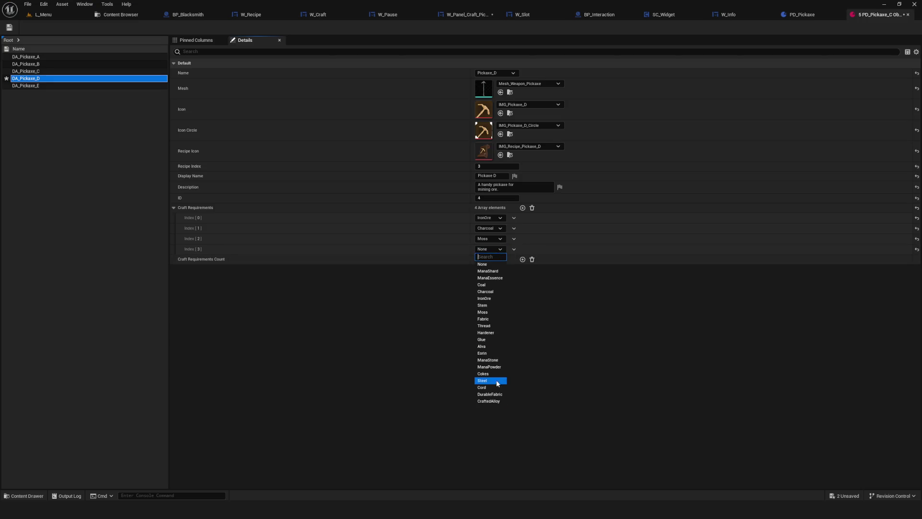
pyautogui.click(499, 381)
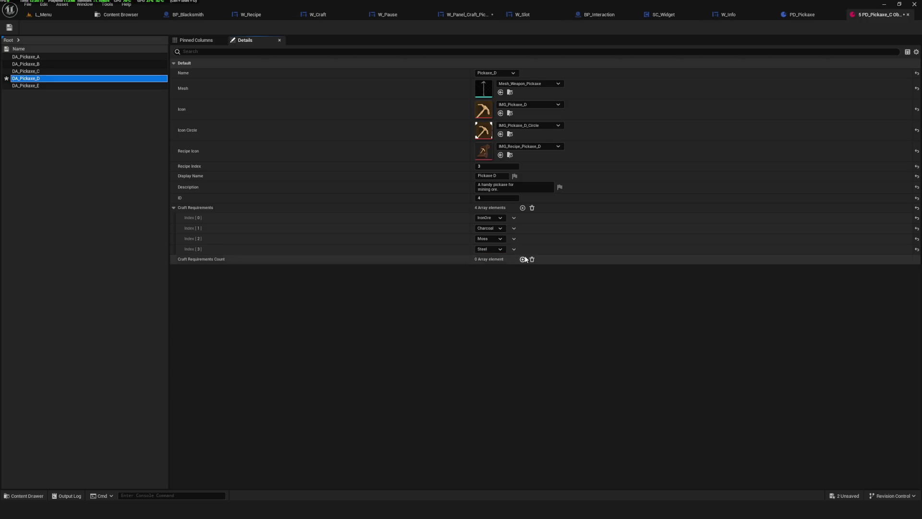
# Step: Enter Pickaxe D's counts 6, 4, 2 and 1, then select DA_Pickaxe_E
pyautogui.click(522, 259)
pyautogui.click(523, 259)
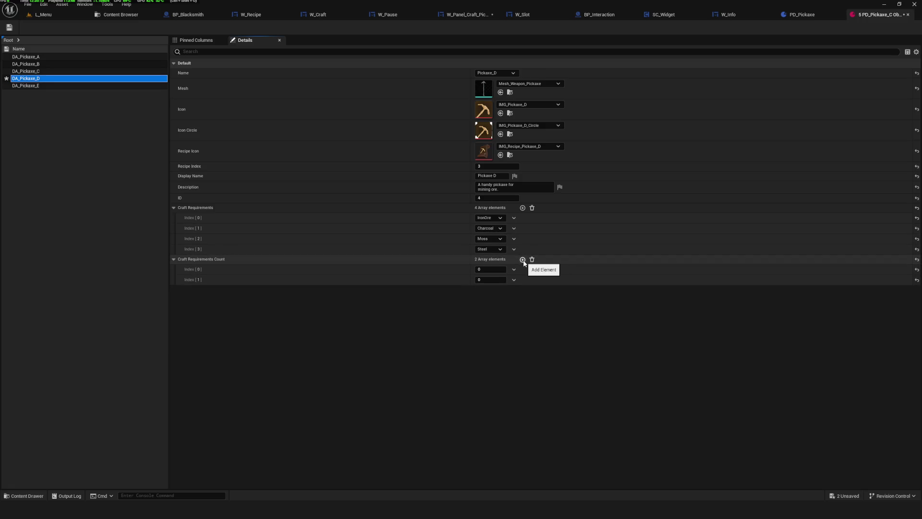
pyautogui.click(523, 259)
pyautogui.click(523, 260)
pyautogui.click(502, 270)
pyautogui.write('6')
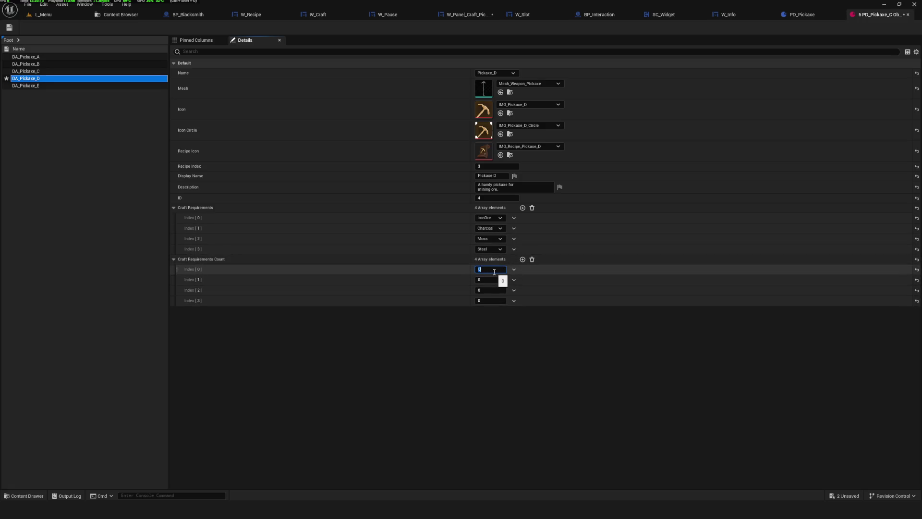
pyautogui.click(498, 281)
pyautogui.write('4')
pyautogui.click(489, 290)
pyautogui.write('2')
pyautogui.click(489, 301)
pyautogui.write('1')
pyautogui.click(573, 343)
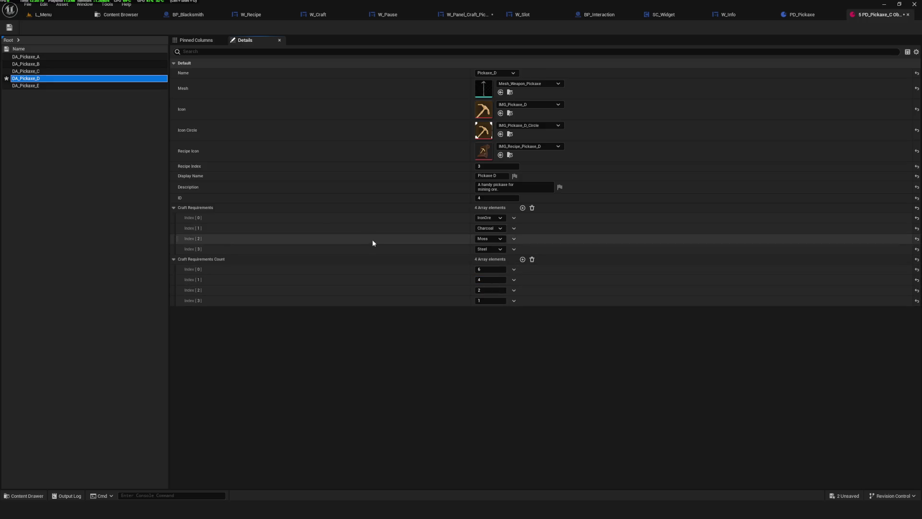
pyautogui.click(41, 85)
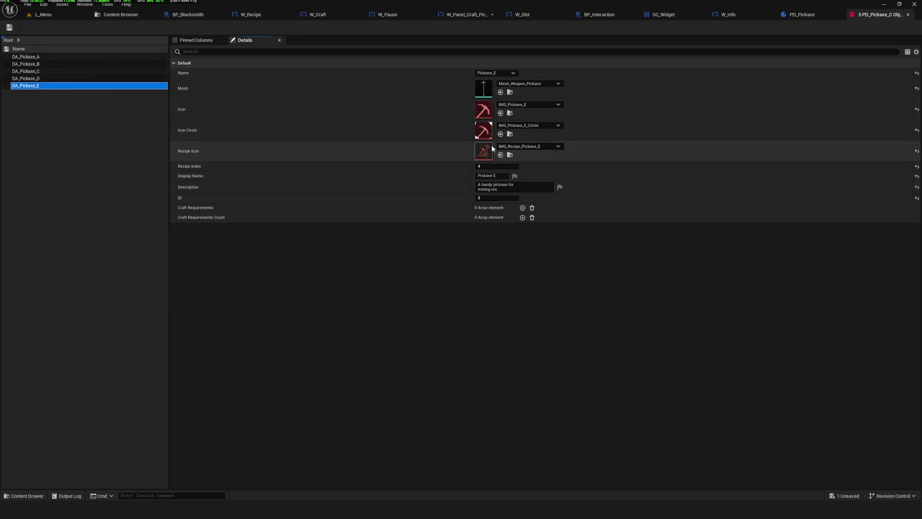
# Step: Add five craft requirement entries and matching count entries to DA_Pickaxe_E
pyautogui.click(522, 208)
pyautogui.click(523, 208)
pyautogui.click(523, 207)
pyautogui.click(523, 207)
pyautogui.click(523, 207)
pyautogui.click(522, 270)
pyautogui.click(522, 270)
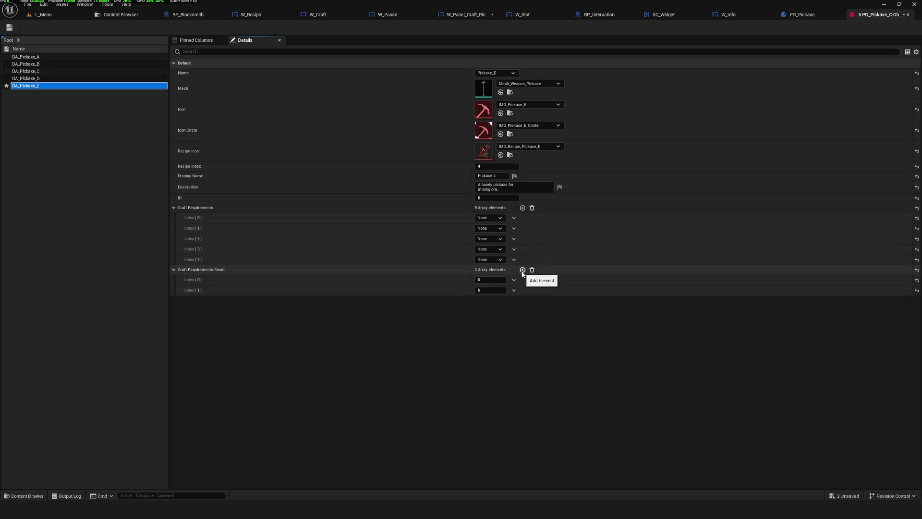
pyautogui.click(523, 270)
pyautogui.click(522, 270)
pyautogui.click(522, 269)
# Step: Set the five requirements to IronOre, Steel, ManaShard, Eorin and CraftedAlloy
pyautogui.click(478, 218)
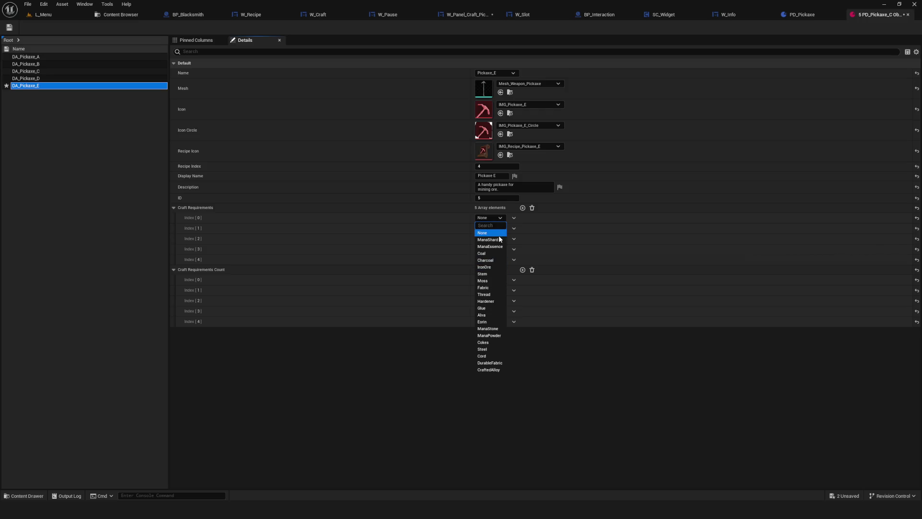
pyautogui.click(486, 267)
pyautogui.click(489, 229)
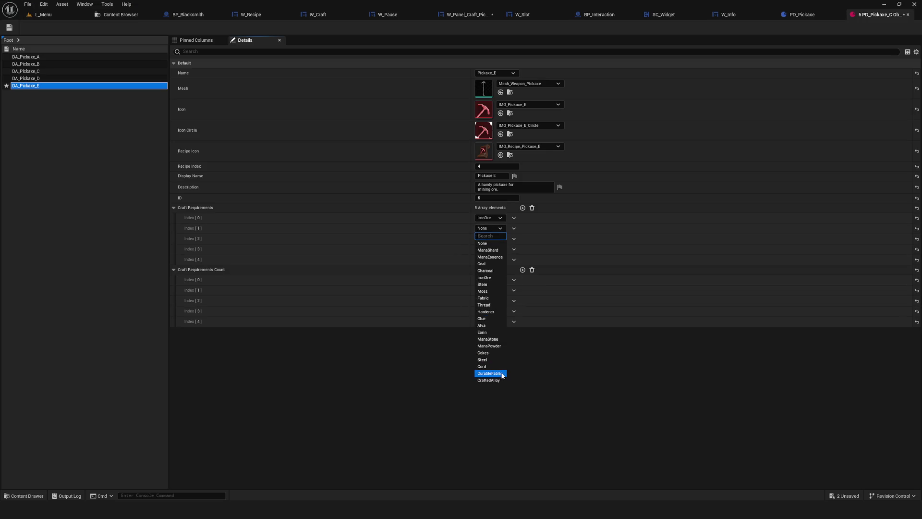
pyautogui.click(496, 360)
pyautogui.click(502, 239)
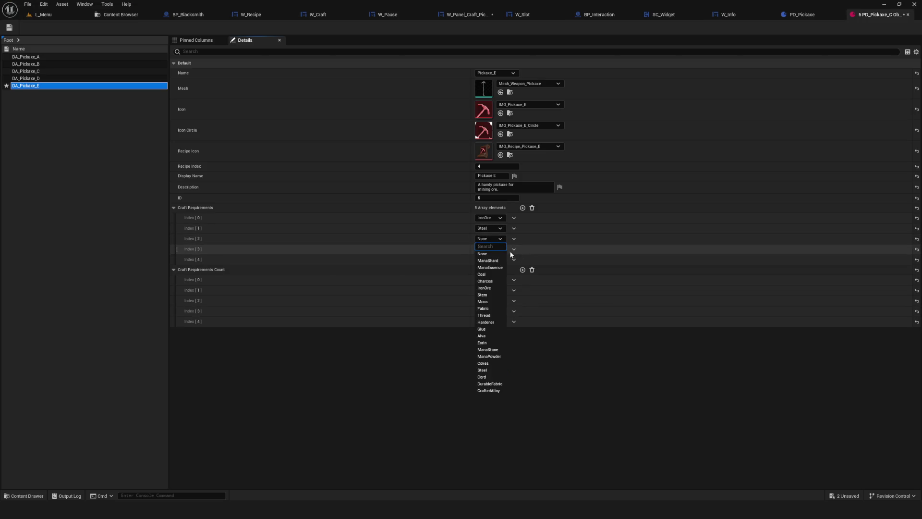
pyautogui.click(488, 260)
pyautogui.click(499, 248)
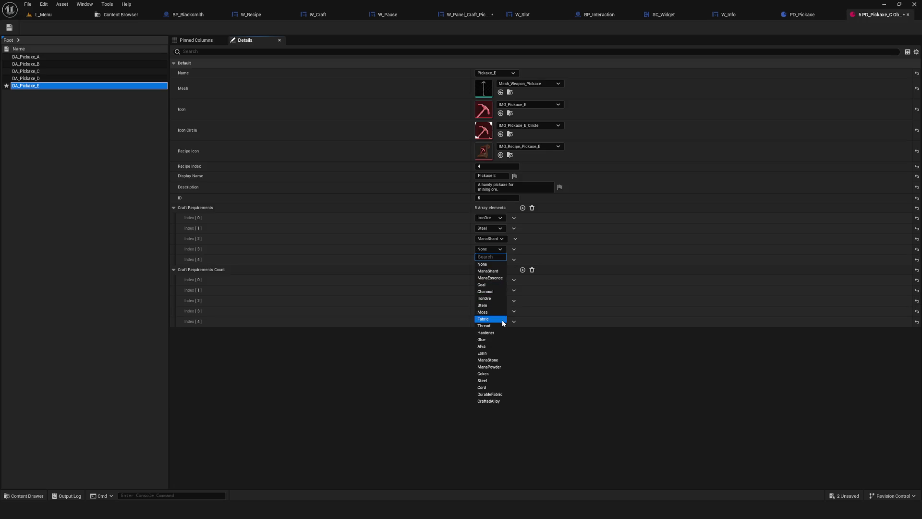
pyautogui.click(500, 353)
pyautogui.click(500, 260)
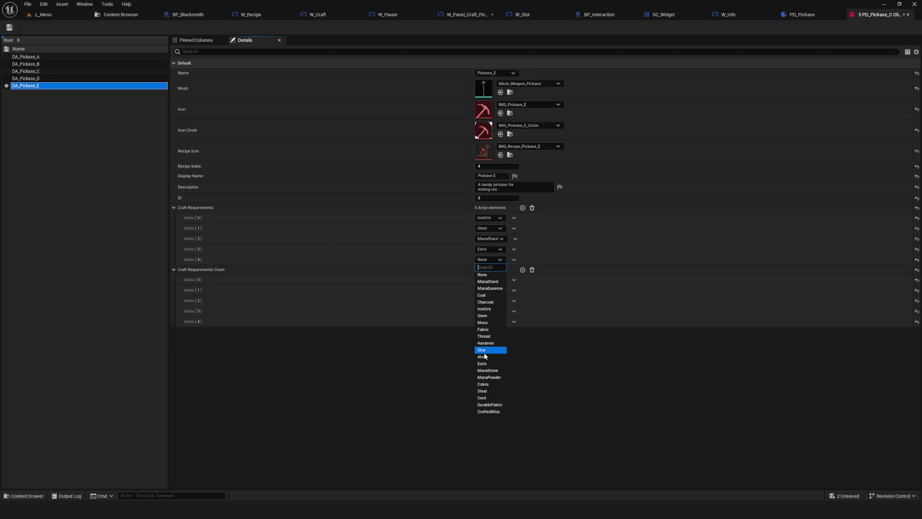
pyautogui.click(497, 412)
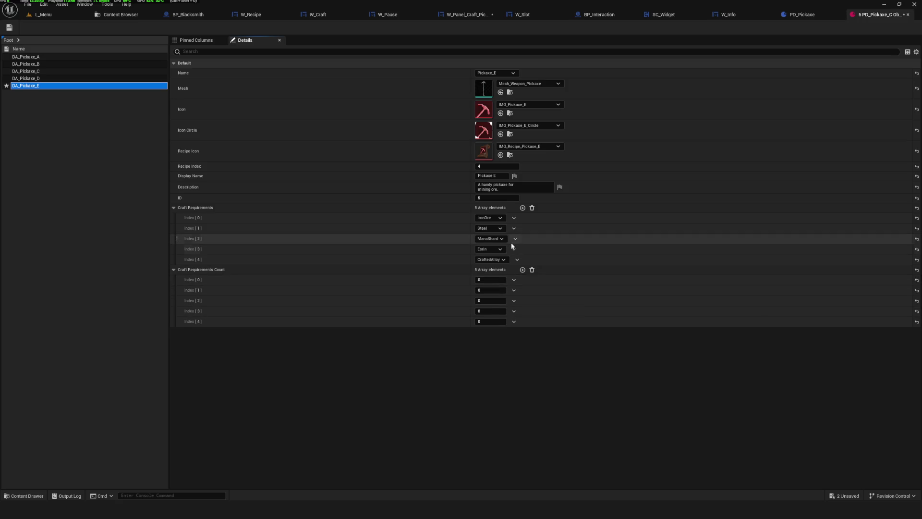
# Step: Enter requirement counts 5, 4, 3, 2 and 1, then save Pickaxe E
pyautogui.click(492, 279)
pyautogui.write('5')
pyautogui.press('Tab')
pyautogui.write('4')
pyautogui.press('Tab')
pyautogui.write('3')
pyautogui.press('Tab')
pyautogui.write('2')
pyautogui.press('Tab')
pyautogui.write('1')
pyautogui.press('Return')
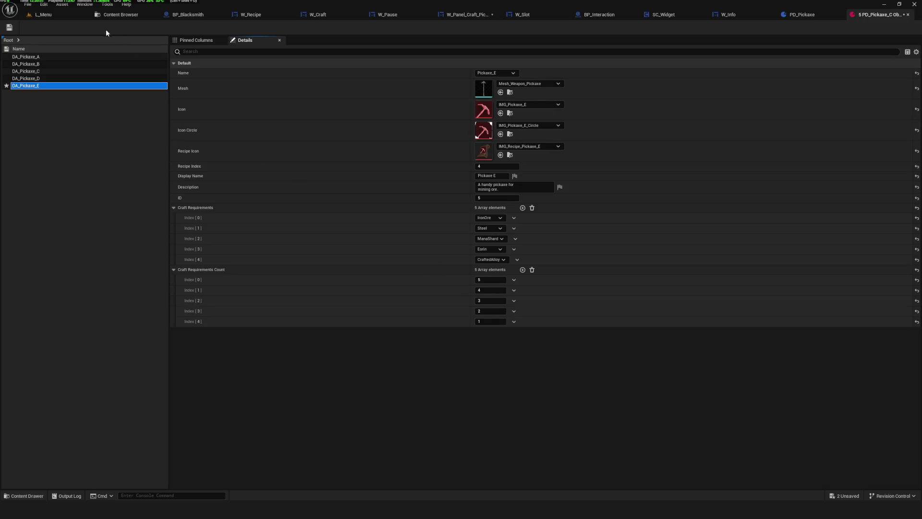
pyautogui.click(9, 27)
# Step: Step through the Pickaxe A to E entries checking their recipes, then close the data table
pyautogui.click(32, 58)
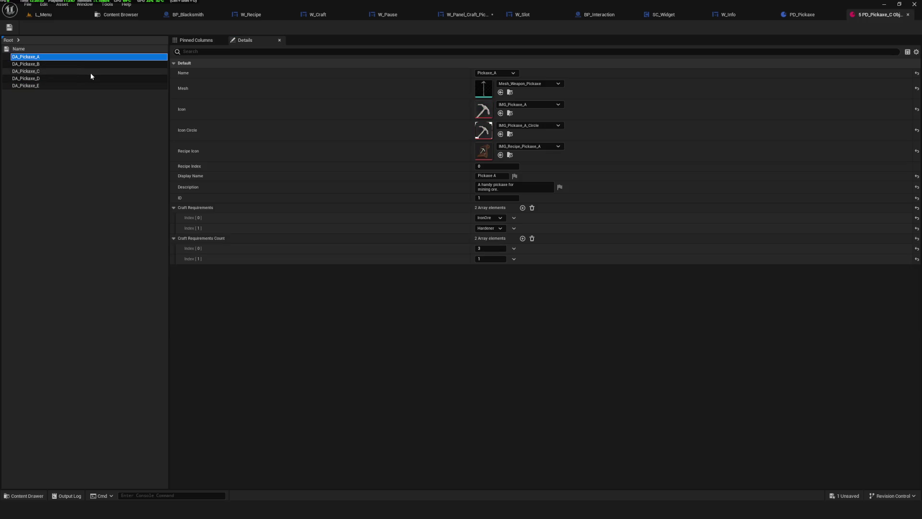
pyautogui.press('Down')
pyautogui.press('Down')
pyautogui.press('Down')
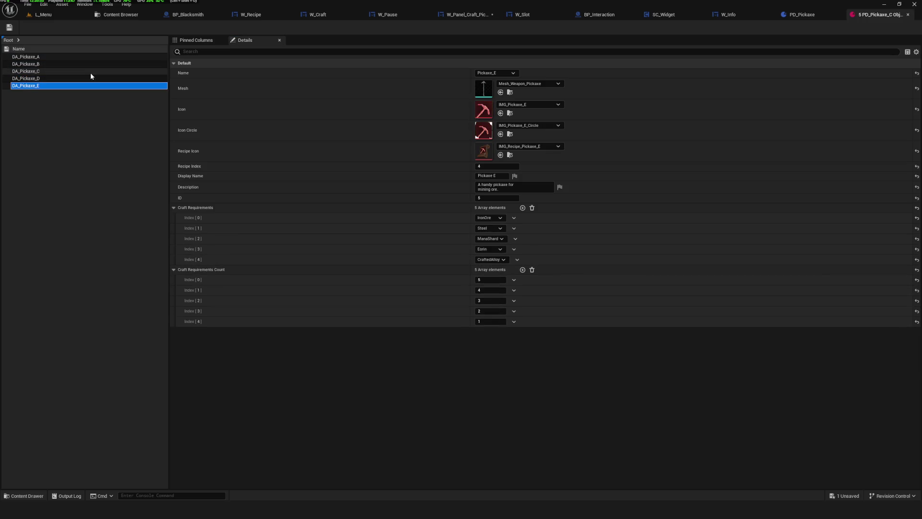
pyautogui.press('Up')
pyautogui.press('Up')
pyautogui.press('Up')
pyautogui.click(59, 58)
pyautogui.press('Down')
pyautogui.press('Down')
pyautogui.press('Down')
pyautogui.press('Down')
pyautogui.press('Up')
pyautogui.press('Up')
pyautogui.press('Up')
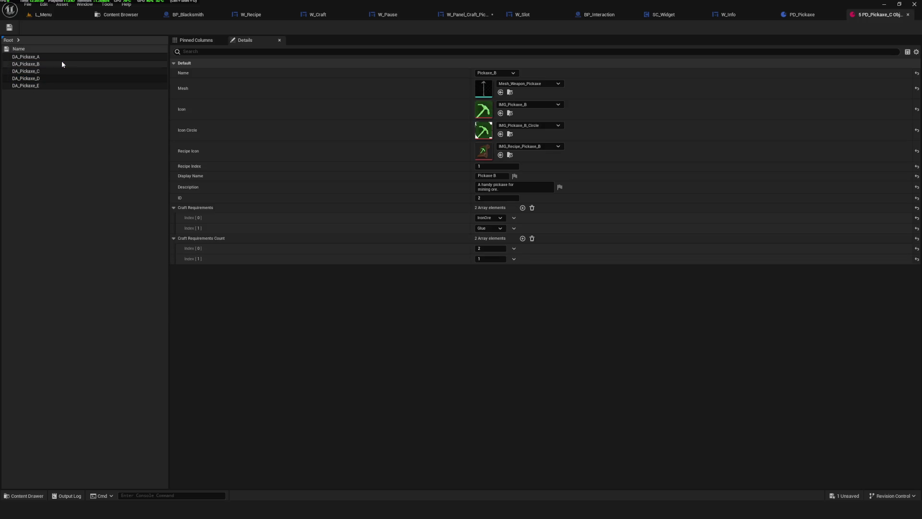
pyautogui.press('Down')
pyautogui.press('Down')
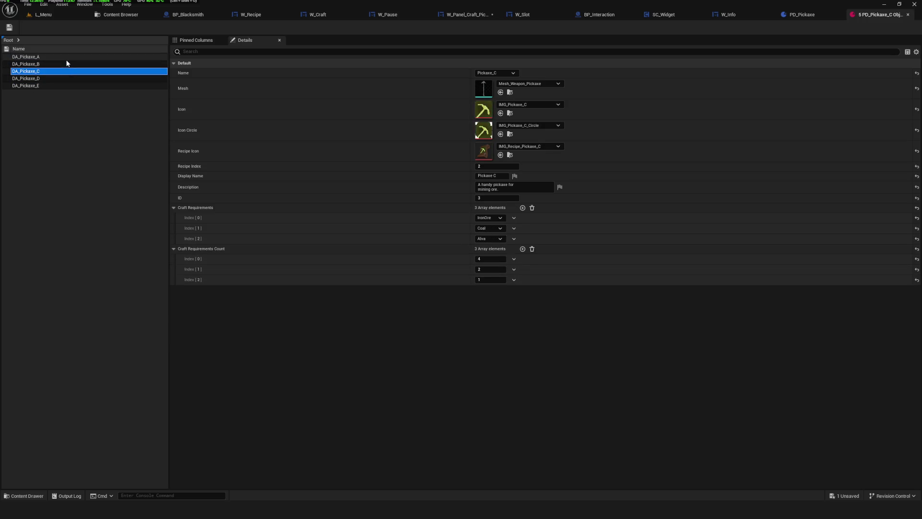
pyautogui.press('Down')
pyautogui.press('Up')
pyautogui.press('Up')
pyautogui.press('Up')
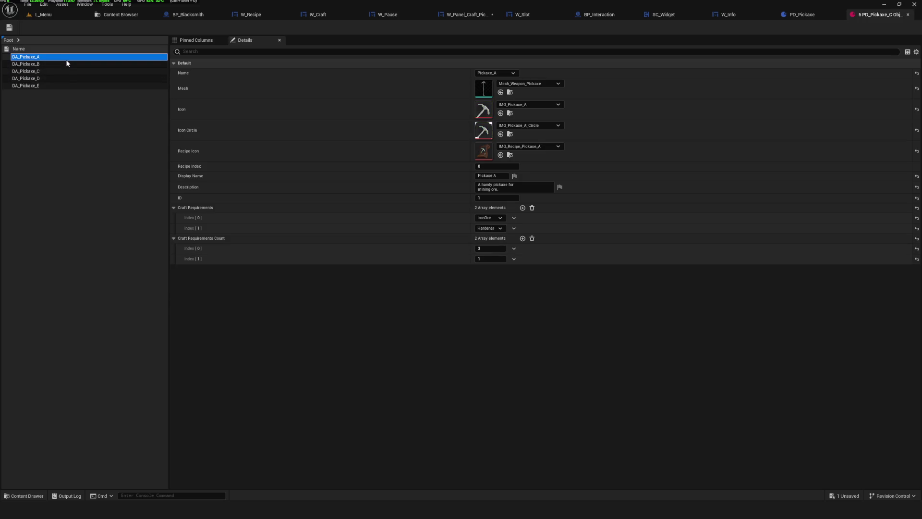
pyautogui.press('Down')
pyautogui.press('Down')
pyautogui.press('Down')
pyautogui.press('Up')
pyautogui.press('Up')
pyautogui.press('Up')
pyautogui.press('Up')
pyautogui.press('Down')
pyautogui.press('Down')
pyautogui.press('Down')
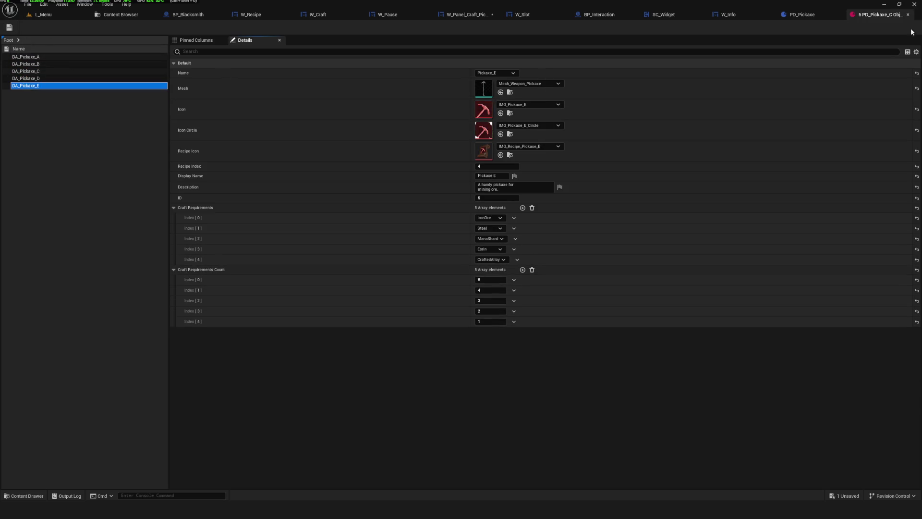
pyautogui.click(909, 14)
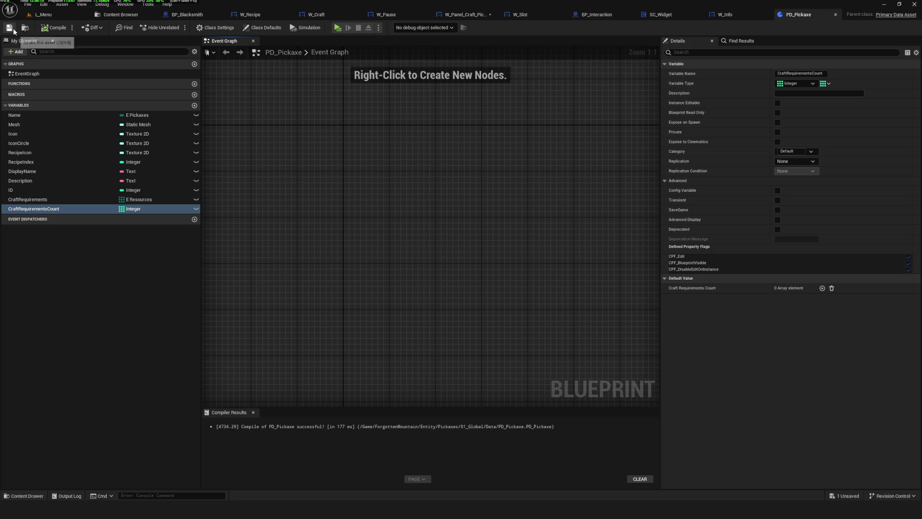
# Step: Save the PD_Pickaxe blueprint and bring up the W_Panel_Craft_Pickaxes widget tab
pyautogui.moveTo(428, 165); pyautogui.dragTo(361, 189)
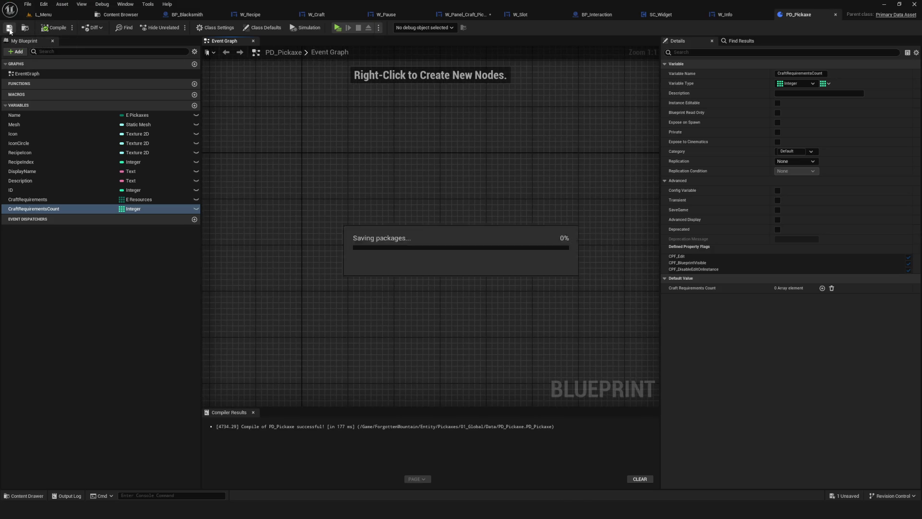
pyautogui.moveTo(502, 140); pyautogui.dragTo(486, 139)
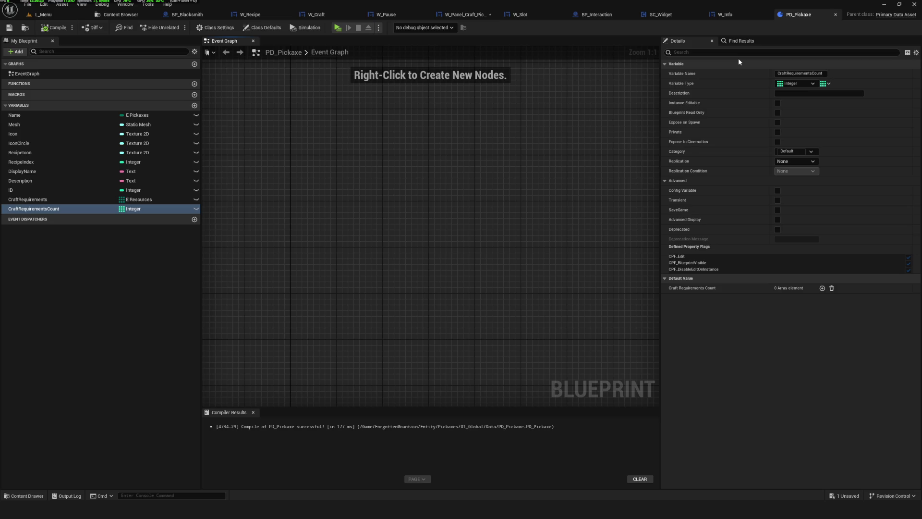
pyautogui.click(473, 14)
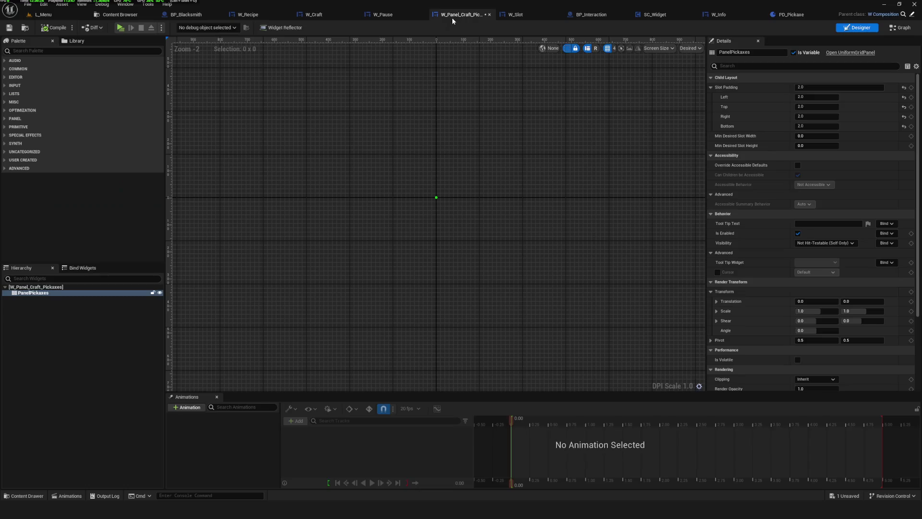
# Step: Save W_Panel_Craft_Pickaxes and look through W_Info's event graph and Set Info Pickaxe function
pyautogui.click(10, 27)
pyautogui.click(724, 15)
pyautogui.scroll(-5, 595, 202)
pyautogui.scroll(6, 481, 245)
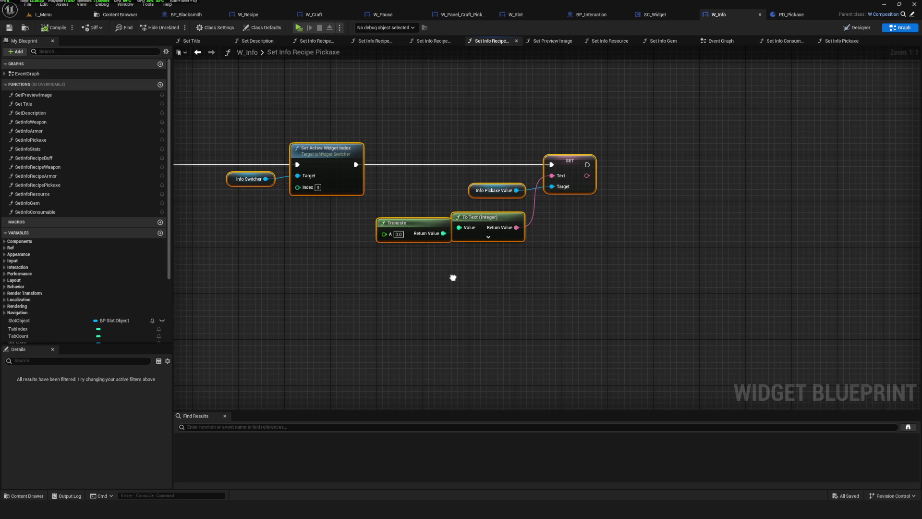
pyautogui.click(197, 52)
pyautogui.moveTo(469, 295)
pyautogui.mouseDown()
pyautogui.moveTo(384, 226)
pyautogui.moveTo(378, 250)
pyautogui.mouseUp()
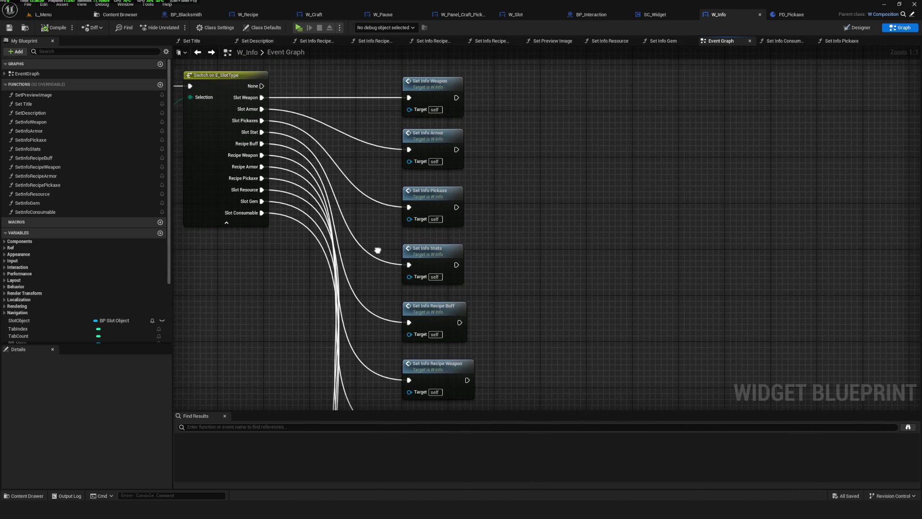
pyautogui.doubleClick(432, 224)
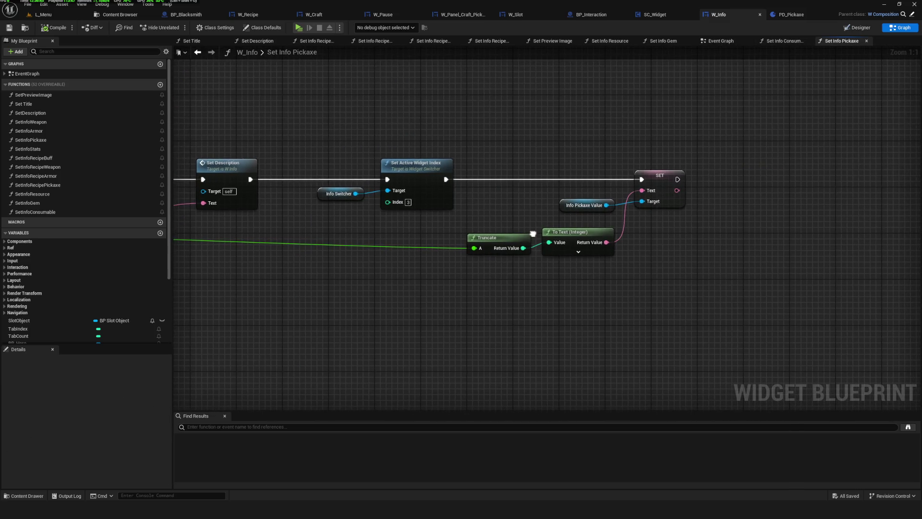
pyautogui.moveTo(532, 234); pyautogui.dragTo(503, 265)
# Step: Find the Set Info Recipe calls in W_Info's event graph and open Set Info Recipe Pickaxe
pyautogui.click(198, 52)
pyautogui.scroll(-8, 389, 226)
pyautogui.scroll(6, 432, 267)
pyautogui.moveTo(439, 266); pyautogui.dragTo(432, 289)
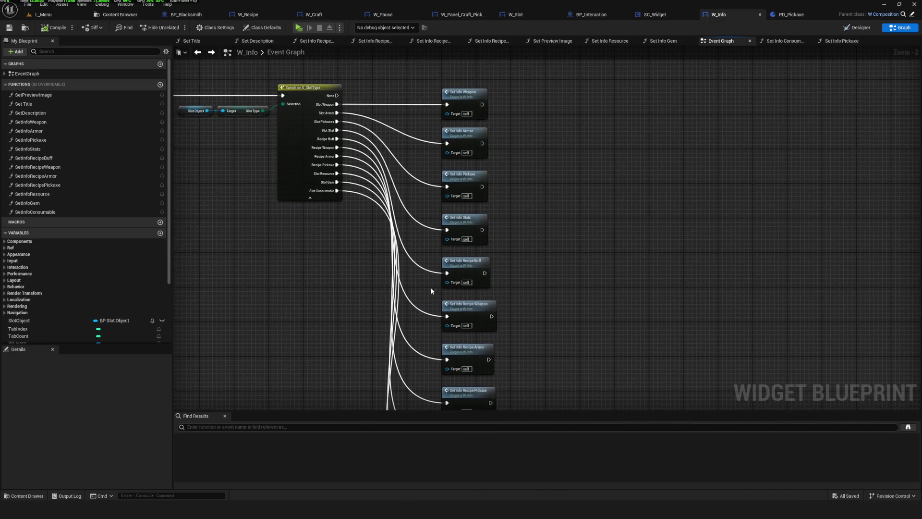
pyautogui.moveTo(439, 192); pyautogui.dragTo(413, 158)
pyautogui.scroll(2, 433, 229)
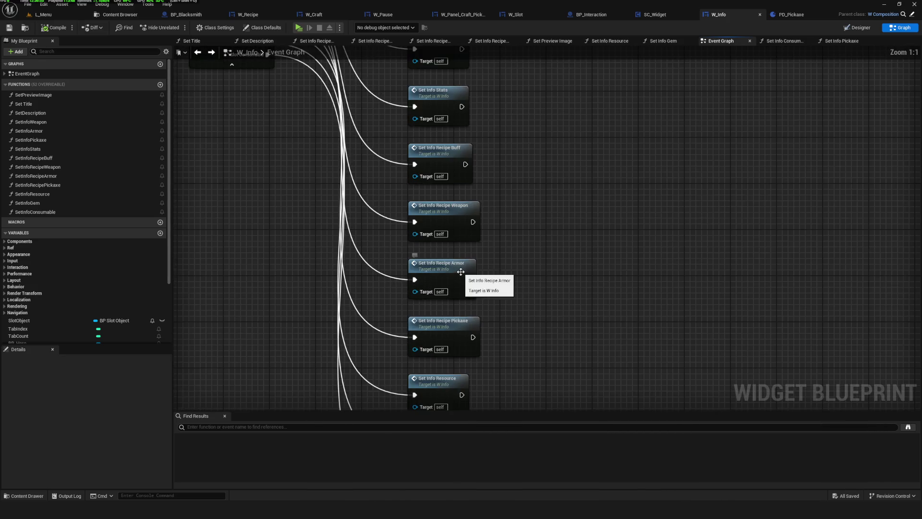
pyautogui.moveTo(532, 219); pyautogui.dragTo(524, 215)
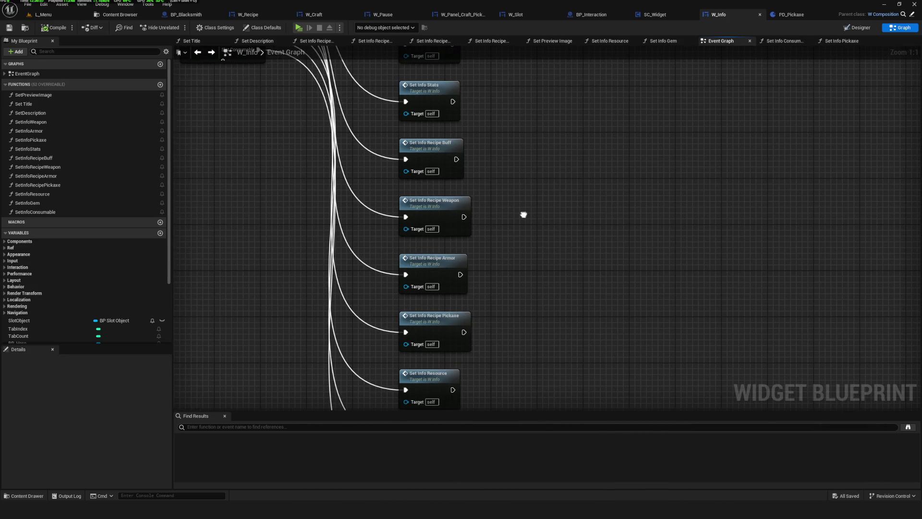
pyautogui.doubleClick(458, 321)
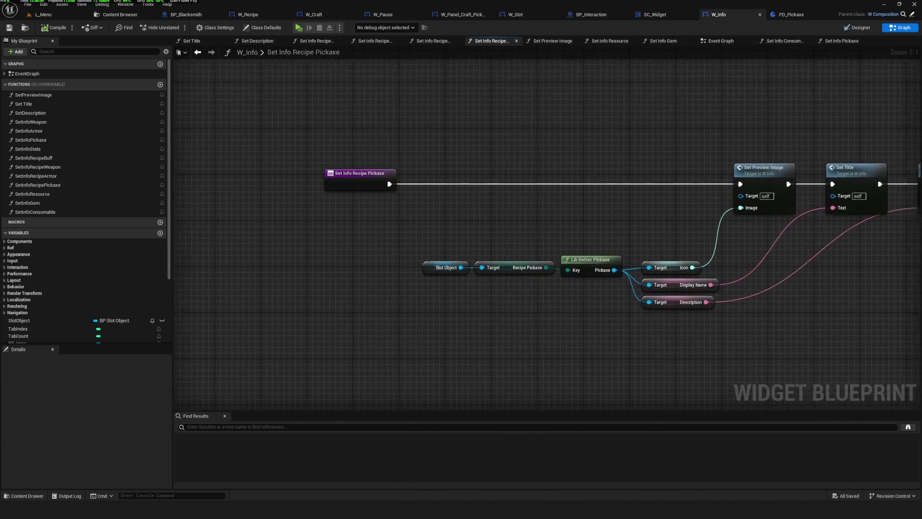
# Step: Delete the Truncate, To Text, Info Pickaxe Value and SET nodes, compile, and launch Play
pyautogui.moveTo(913, 269); pyautogui.dragTo(470, 267)
pyautogui.moveTo(497, 239); pyautogui.dragTo(755, 286)
pyautogui.moveTo(570, 144); pyautogui.dragTo(741, 319)
pyautogui.moveTo(546, 154)
pyautogui.mouseDown()
pyautogui.moveTo(664, 253)
pyautogui.moveTo(760, 290)
pyautogui.moveTo(703, 300)
pyautogui.mouseUp()
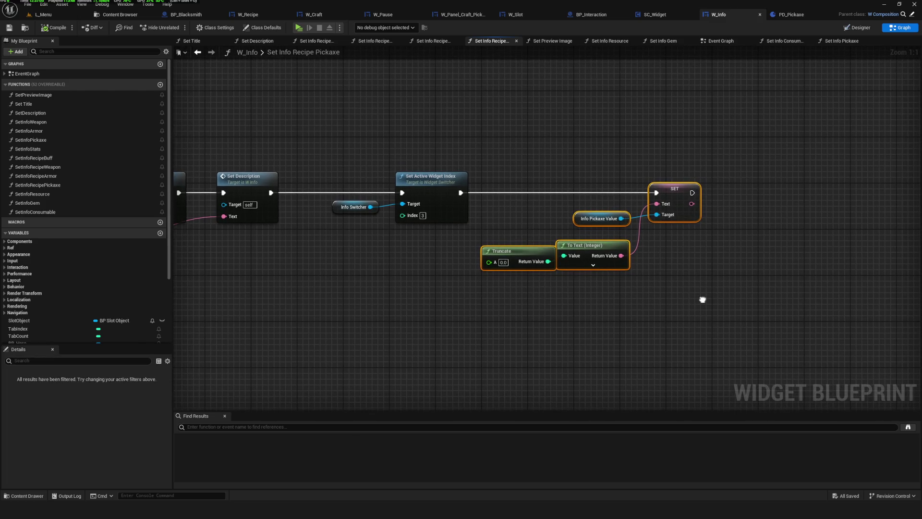
pyautogui.press('Delete')
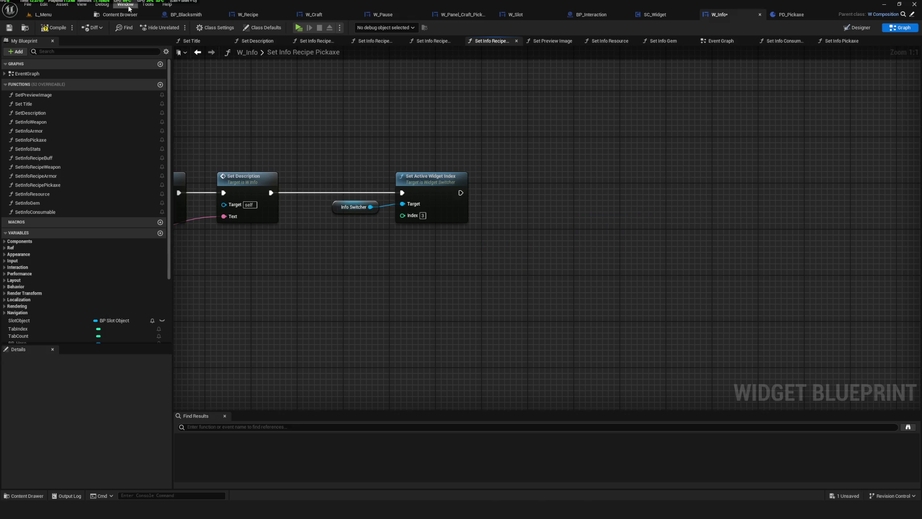
pyautogui.click(50, 30)
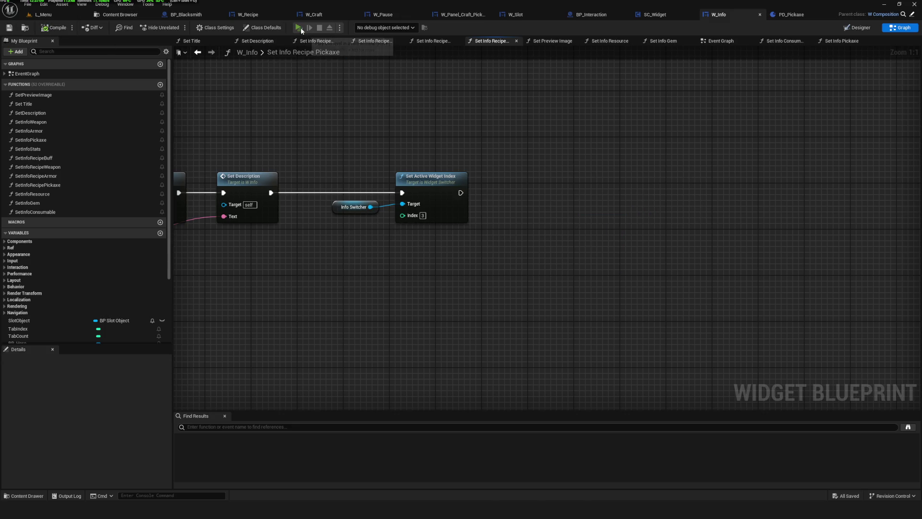
pyautogui.click(298, 27)
pyautogui.click(506, 218)
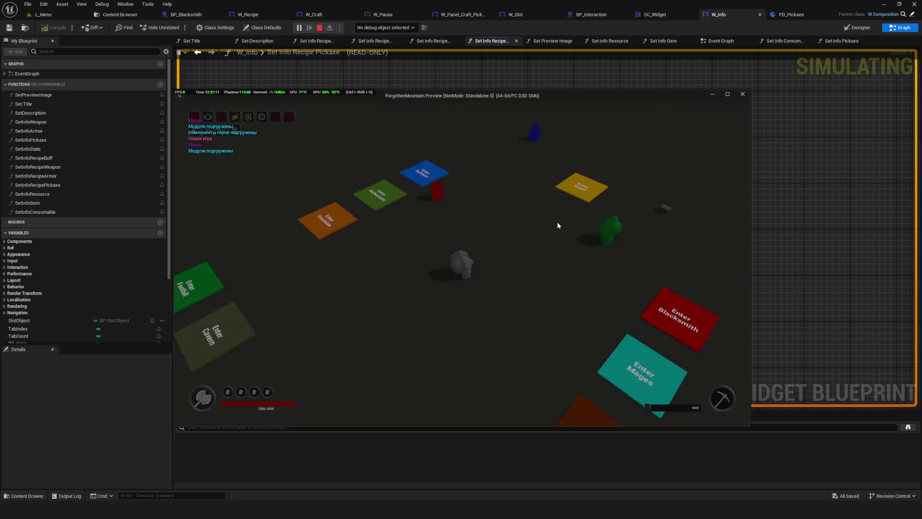
pyautogui.scroll(5, 480, 233)
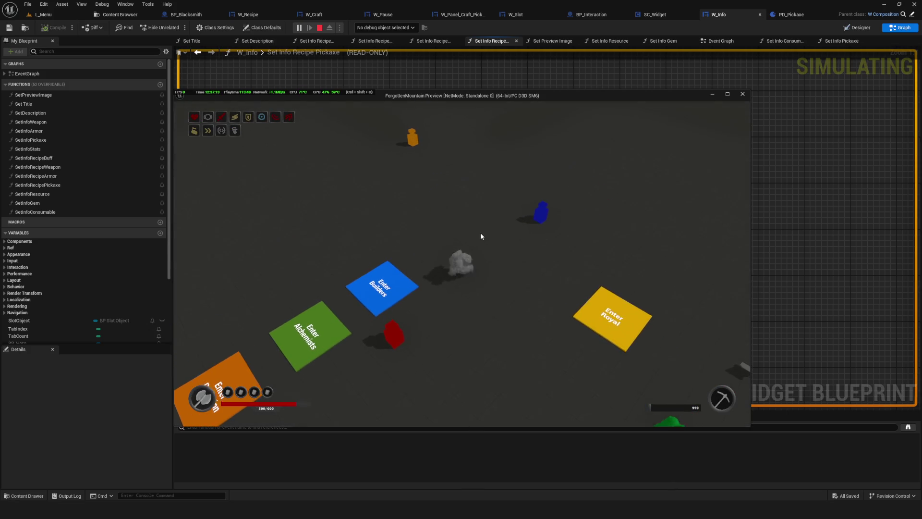
pyautogui.scroll(-1, 481, 233)
pyautogui.press('c')
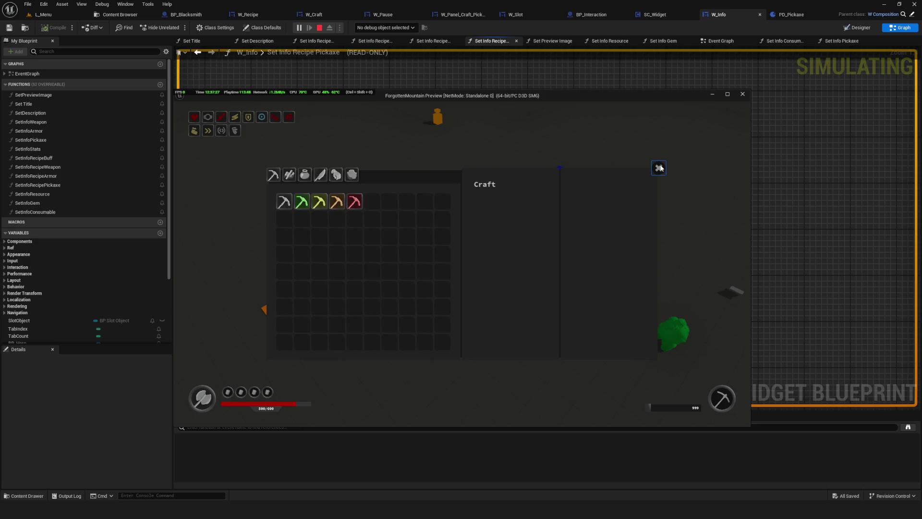
pyautogui.press('e')
pyautogui.click(742, 94)
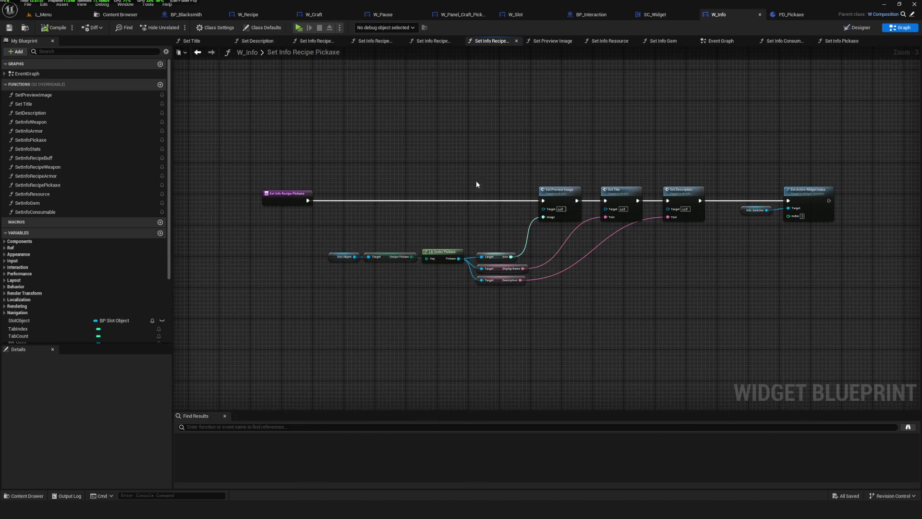
# Step: Inspect the Pickaxe Power box in W_Info's Designer and look over the blueprint graph
pyautogui.click(857, 27)
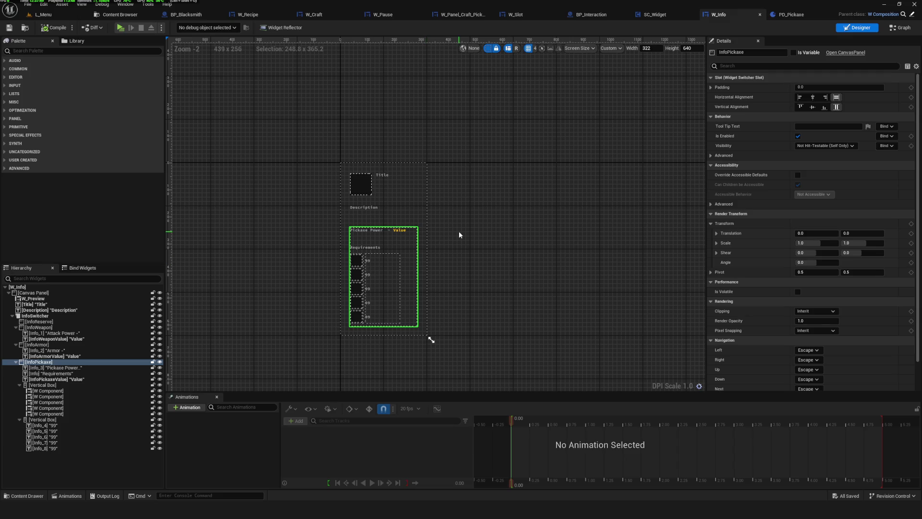
pyautogui.scroll(7, 459, 235)
pyautogui.moveTo(385, 255)
pyautogui.mouseDown()
pyautogui.moveTo(524, 251)
pyautogui.moveTo(505, 288)
pyautogui.mouseUp()
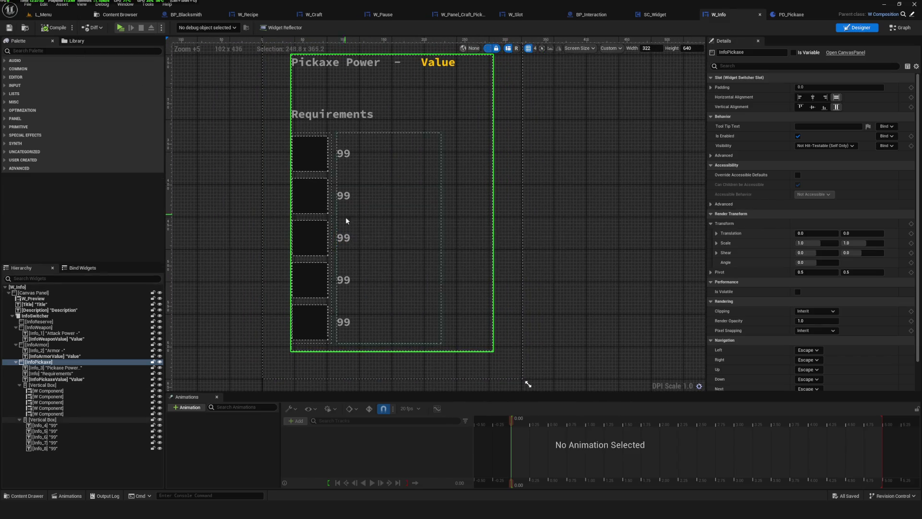
pyautogui.scroll(-4, 344, 211)
pyautogui.scroll(2, 409, 243)
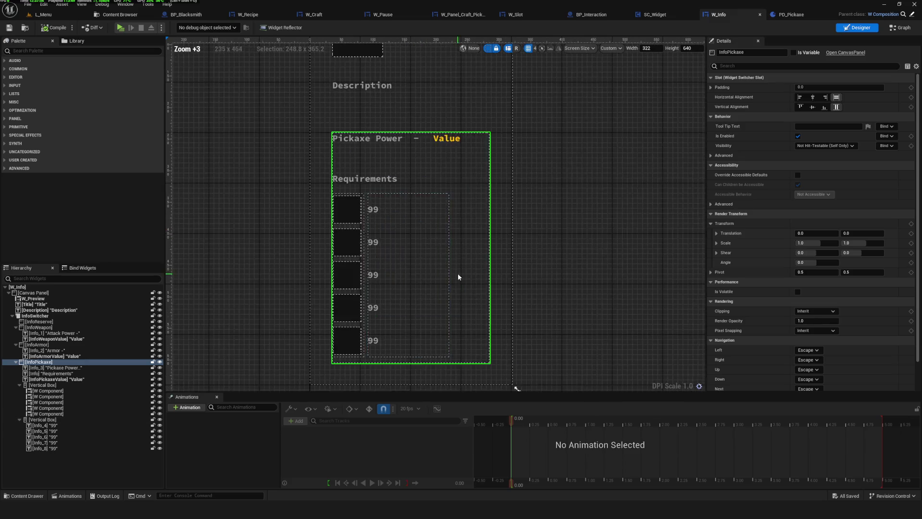
pyautogui.click(906, 28)
pyautogui.scroll(2, 199, 151)
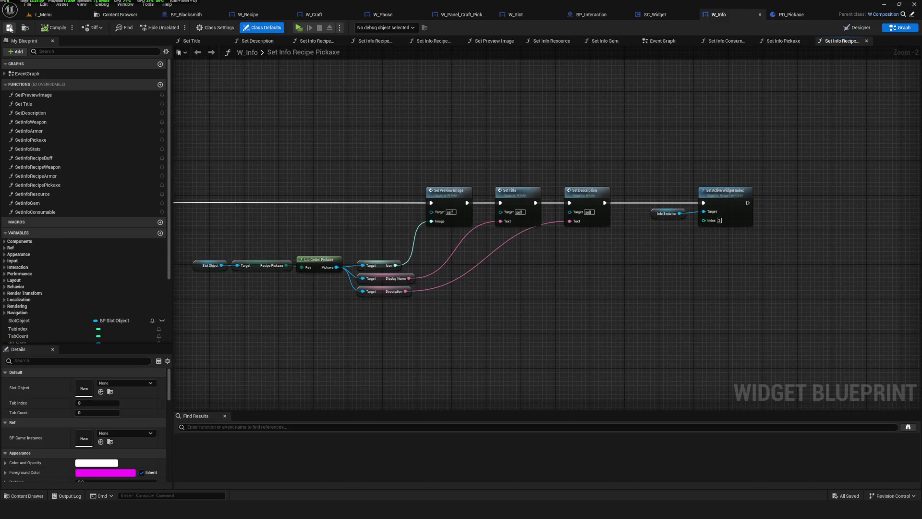
pyautogui.moveTo(458, 173)
pyautogui.mouseDown()
pyautogui.moveTo(450, 182)
pyautogui.moveTo(503, 160)
pyautogui.mouseUp()
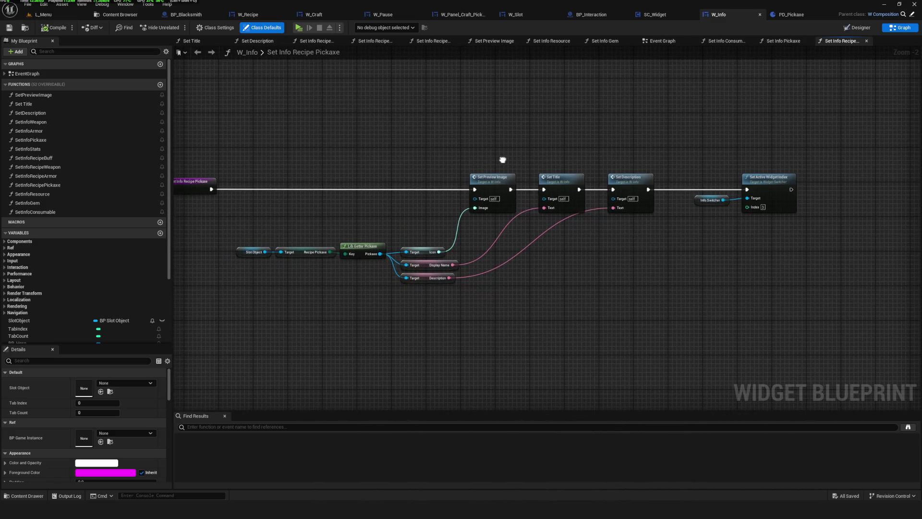
# Step: Save, then select the six getter nodes in Set Info Recipe Pickaxe and nudge them up
pyautogui.click(859, 28)
pyautogui.scroll(6, 480, 331)
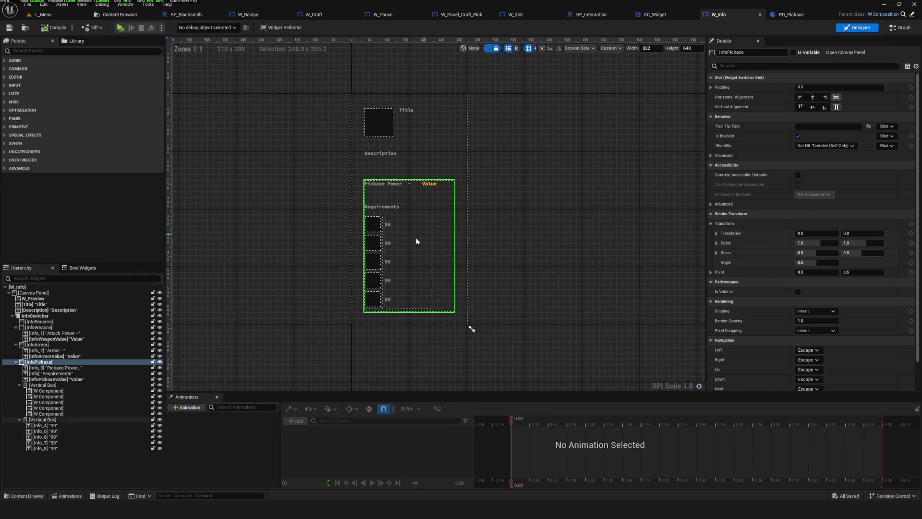
pyautogui.scroll(-8, 395, 248)
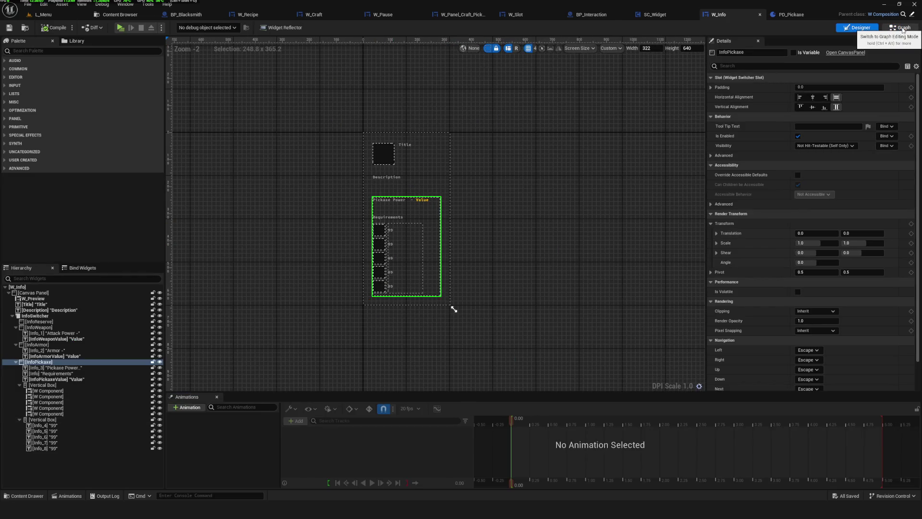
pyautogui.click(902, 29)
pyautogui.click(9, 27)
pyautogui.moveTo(331, 217)
pyautogui.mouseDown()
pyautogui.moveTo(370, 272)
pyautogui.moveTo(530, 284)
pyautogui.mouseUp()
pyautogui.moveTo(497, 253); pyautogui.dragTo(497, 236)
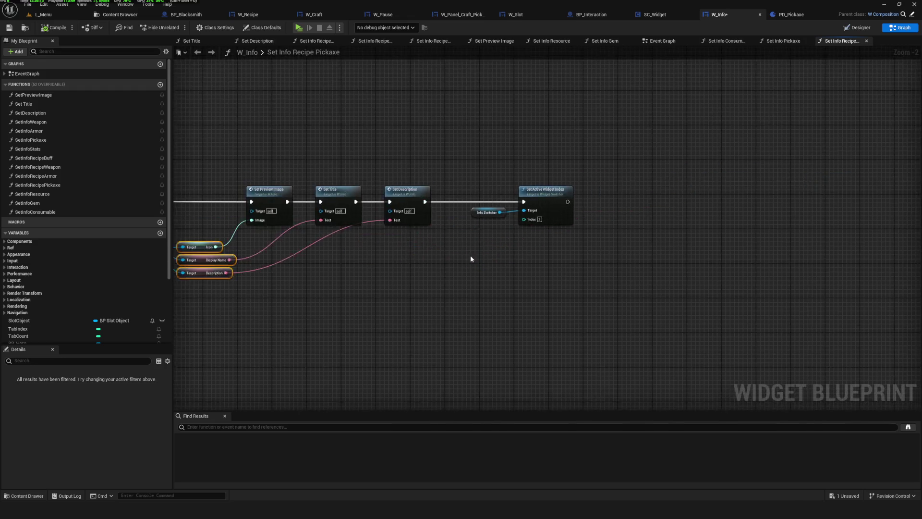
# Step: Copy the Slot Object getter and paste the duplicate beside Set Active Widget Index
pyautogui.scroll(2, 570, 233)
pyautogui.moveTo(461, 158); pyautogui.dragTo(654, 263)
pyautogui.moveTo(330, 252); pyautogui.dragTo(818, 220)
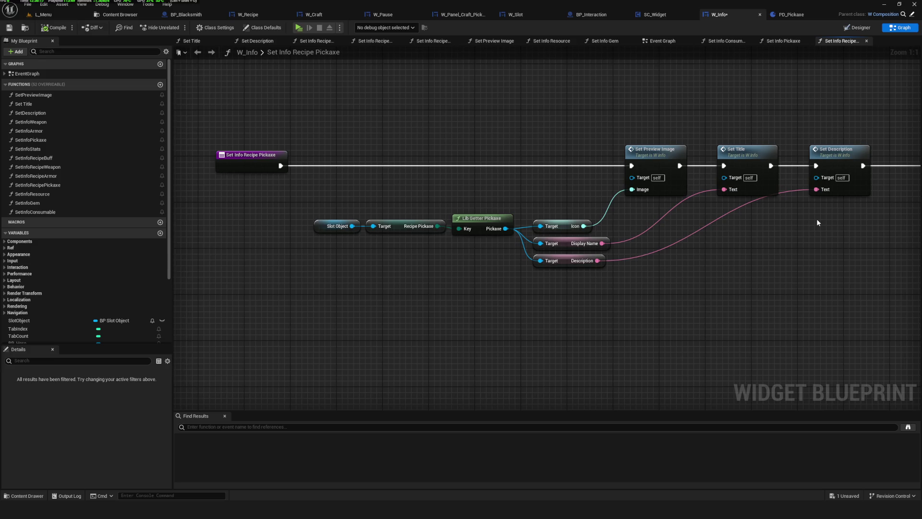
pyautogui.click(336, 226)
pyautogui.hotkey('ctrl', 'c')
pyautogui.hotkey('ctrl', 'v')
pyautogui.moveTo(812, 250)
pyautogui.mouseDown()
pyautogui.moveTo(489, 254)
pyautogui.moveTo(784, 225)
pyautogui.moveTo(760, 221)
pyautogui.mouseUp()
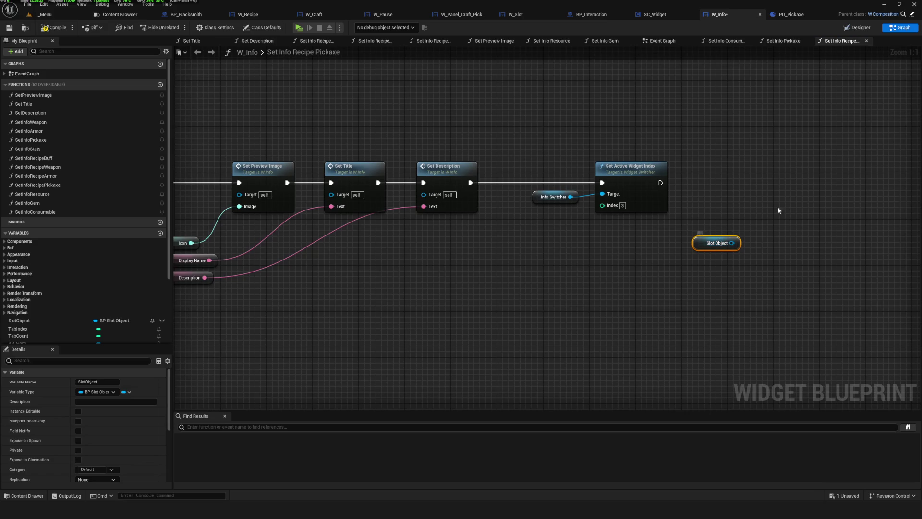
pyautogui.moveTo(709, 244)
pyautogui.mouseDown()
pyautogui.moveTo(702, 260)
pyautogui.moveTo(714, 272)
pyautogui.moveTo(542, 211)
pyautogui.moveTo(547, 244)
pyautogui.mouseUp()
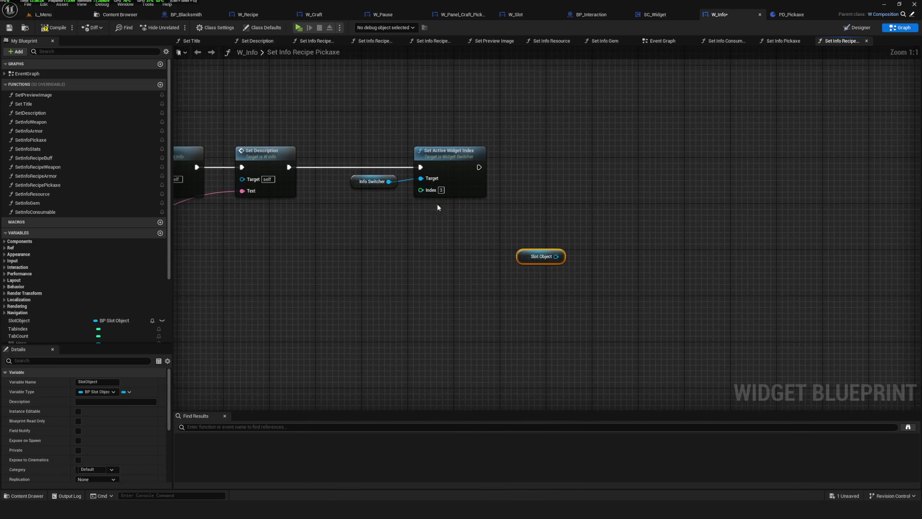
# Step: Save W_Info with the pasted Slot Object copy and go back to the Designer
pyautogui.click(9, 28)
pyautogui.moveTo(525, 184); pyautogui.dragTo(569, 223)
pyautogui.scroll(-1, 552, 218)
pyautogui.scroll(1, 566, 219)
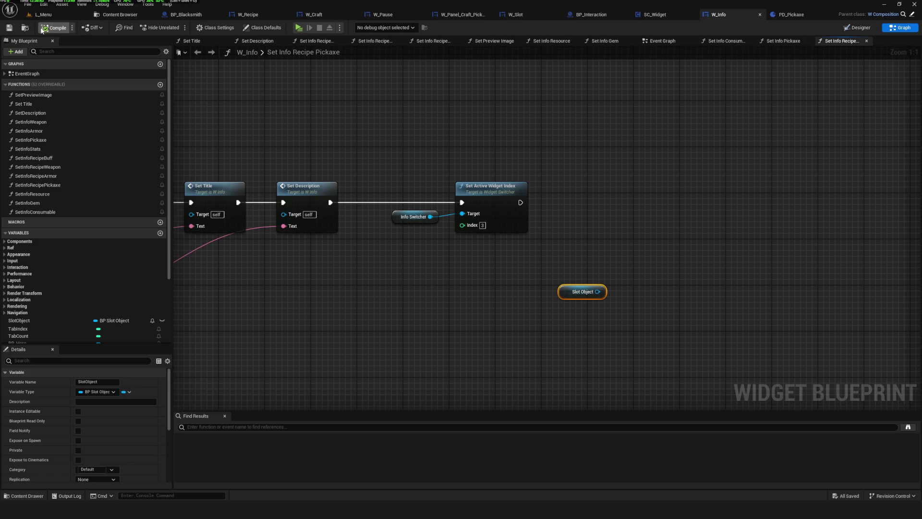
pyautogui.moveTo(511, 246)
pyautogui.mouseDown()
pyautogui.moveTo(603, 316)
pyautogui.moveTo(523, 293)
pyautogui.moveTo(504, 280)
pyautogui.moveTo(515, 265)
pyautogui.mouseUp()
pyautogui.hotkey('ctrl', 's')
pyautogui.click(857, 28)
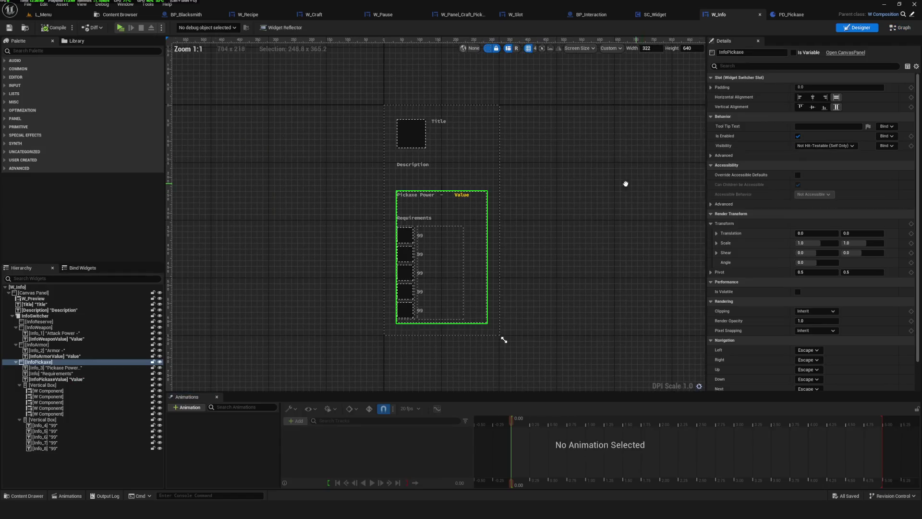
# Step: Select the requirement image slots and move one slot into the third position
pyautogui.scroll(7, 365, 249)
pyautogui.click(359, 247)
pyautogui.click(362, 302)
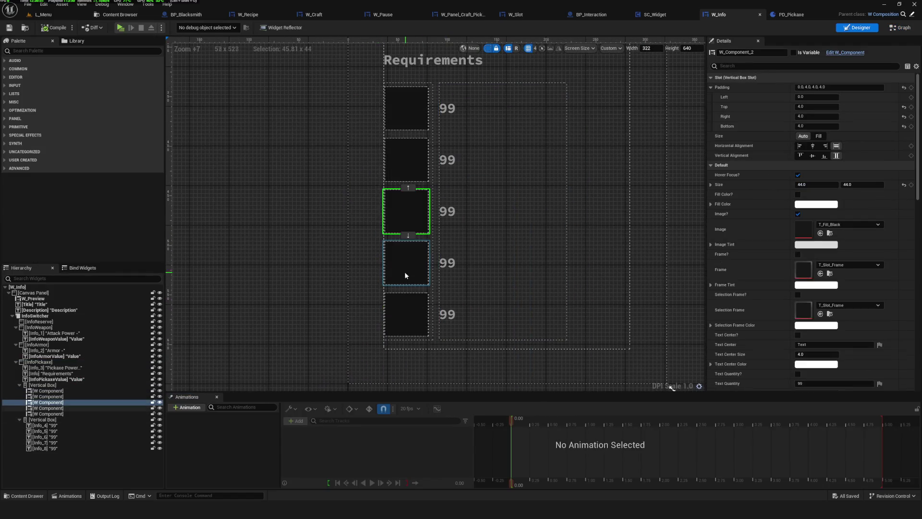
pyautogui.click(406, 272)
pyautogui.moveTo(416, 277)
pyautogui.mouseDown()
pyautogui.moveTo(407, 160)
pyautogui.moveTo(419, 238)
pyautogui.moveTo(409, 256)
pyautogui.moveTo(410, 317)
pyautogui.moveTo(409, 120)
pyautogui.mouseUp()
# Step: Frame the requirement slots and start renaming the first one to W_Requirement
pyautogui.scroll(-6, 508, 262)
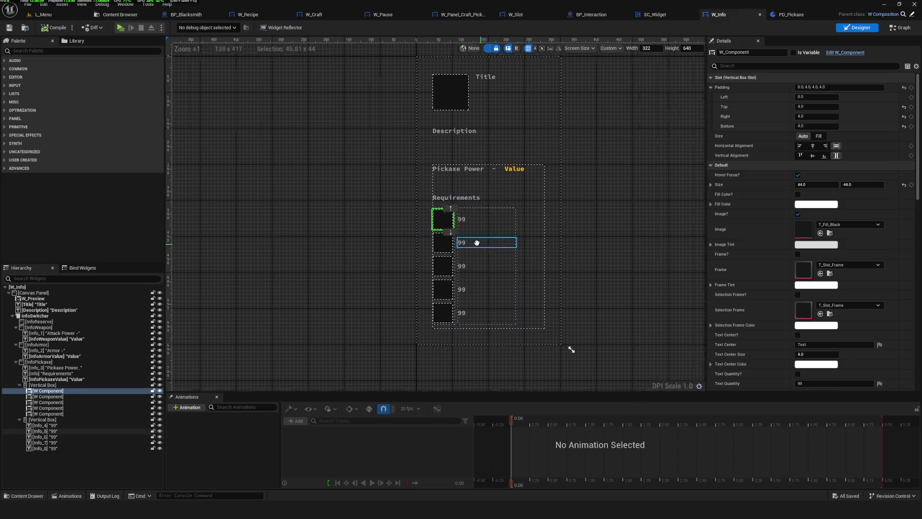
pyautogui.moveTo(463, 241); pyautogui.dragTo(414, 223)
pyautogui.scroll(5, 413, 216)
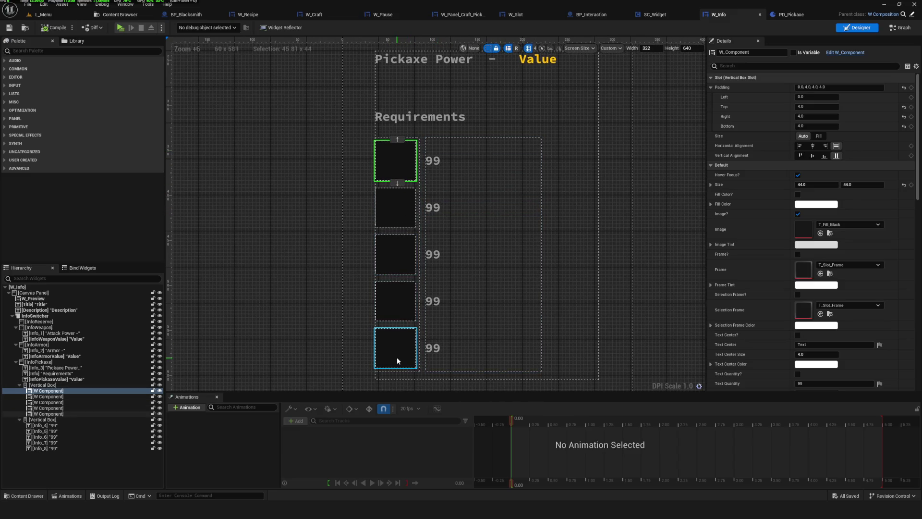
pyautogui.moveTo(400, 350); pyautogui.dragTo(430, 301)
pyautogui.moveTo(424, 339); pyautogui.dragTo(411, 345)
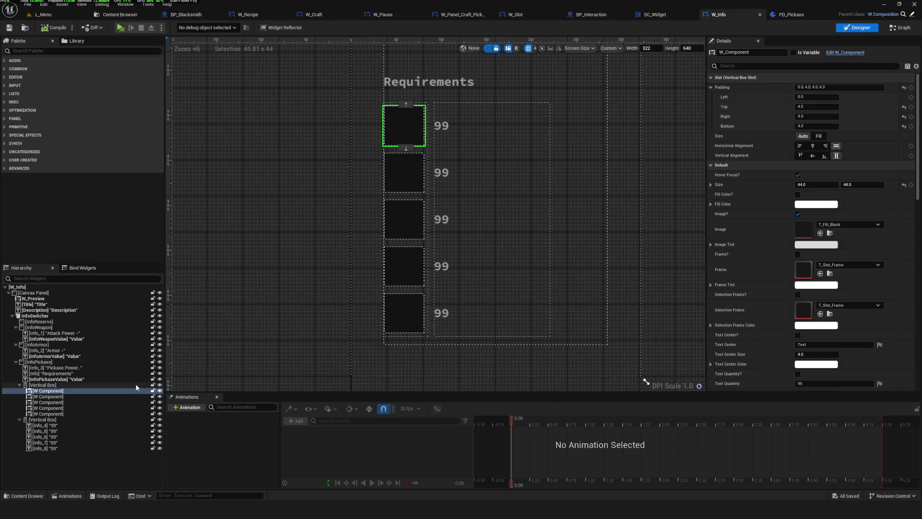
pyautogui.scroll(-2, 367, 313)
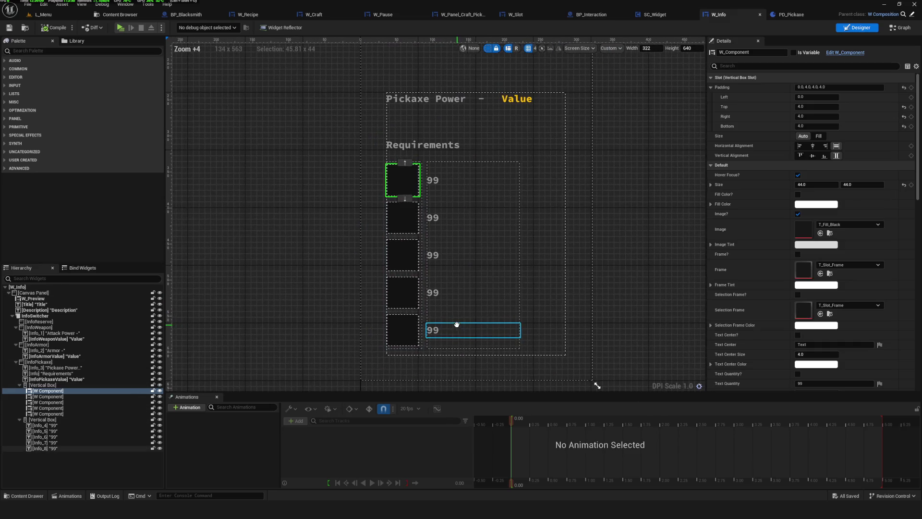
pyautogui.scroll(6, 434, 274)
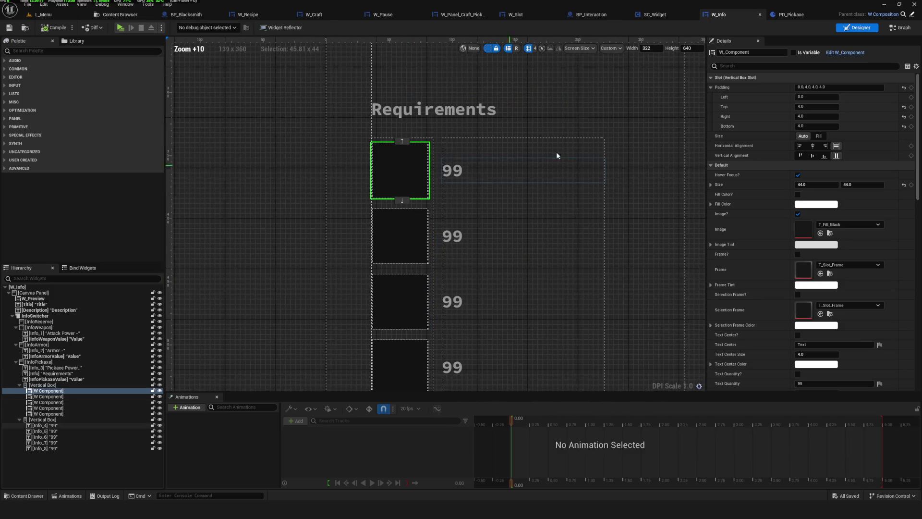
pyautogui.click(729, 54)
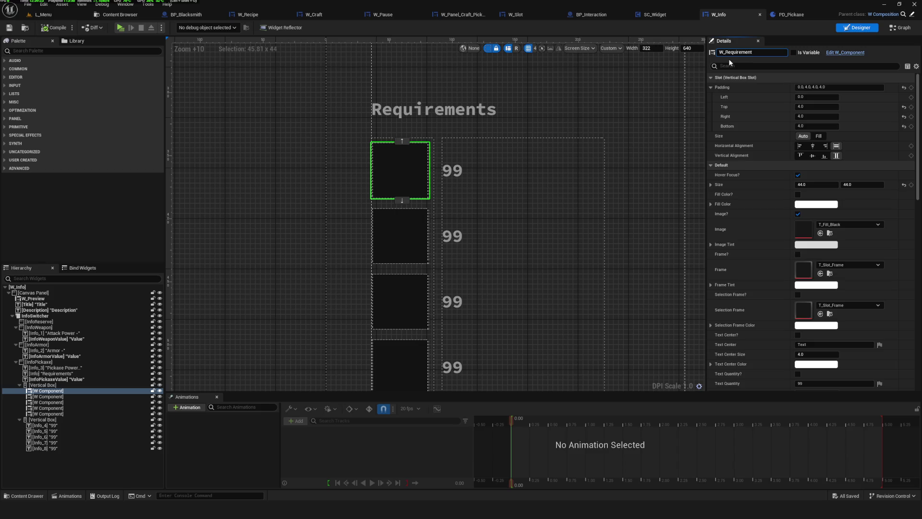
# Step: Name the first three requirement images W_RequirementImage_A, W_RequirementImage_B and W_RequirementImage_C
pyautogui.write('Image_A')
pyautogui.press('Return')
pyautogui.click(787, 54)
pyautogui.click(394, 213)
pyautogui.click(785, 52)
pyautogui.write('W_RequirementImage_B')
pyautogui.press('Return')
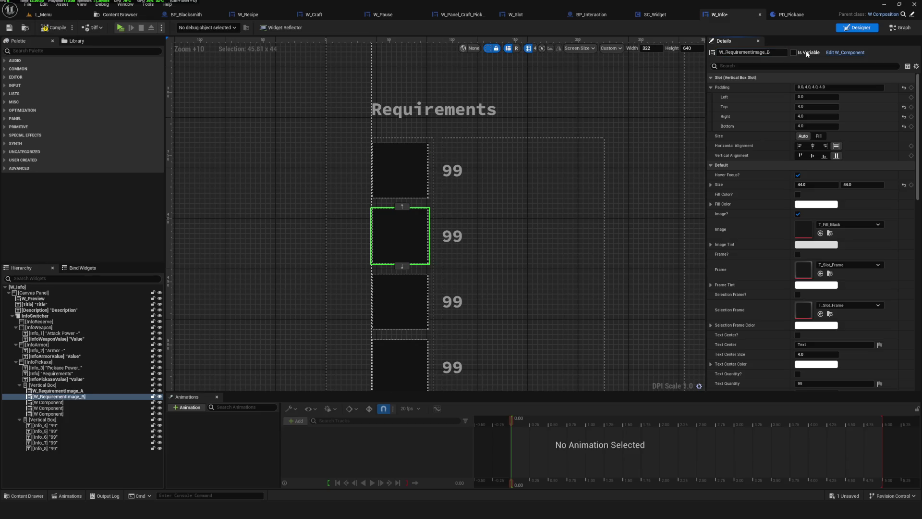
pyautogui.click(409, 300)
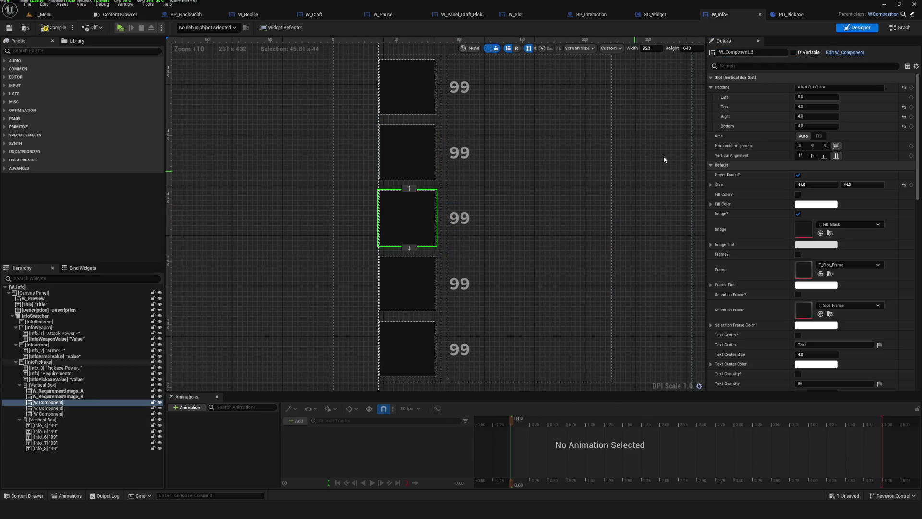
pyautogui.click(765, 54)
pyautogui.write('W_RequirementImage_C')
pyautogui.press('Return')
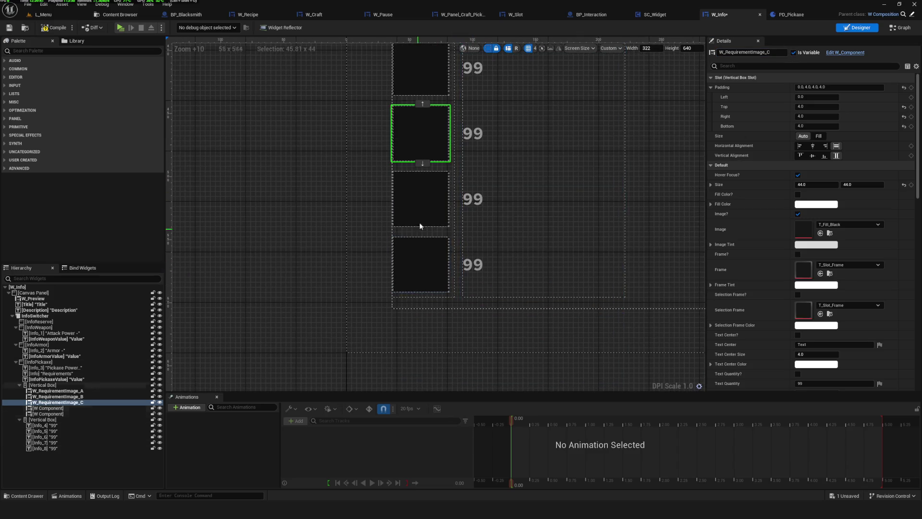
# Step: Name the last two images W_RequirementImage_D and _E, make E a variable, and save
pyautogui.click(421, 207)
pyautogui.press('F2')
pyautogui.write('W_RequirementImage_D')
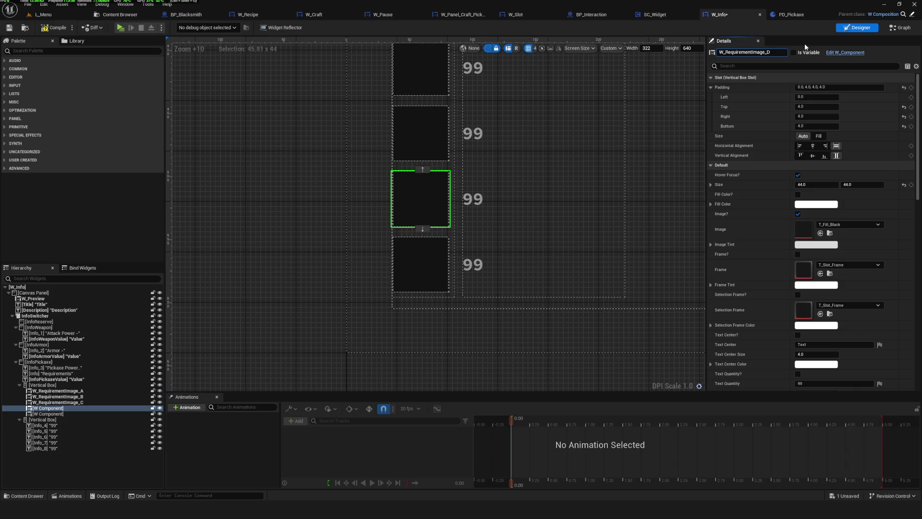
pyautogui.press('Return')
pyautogui.click(421, 264)
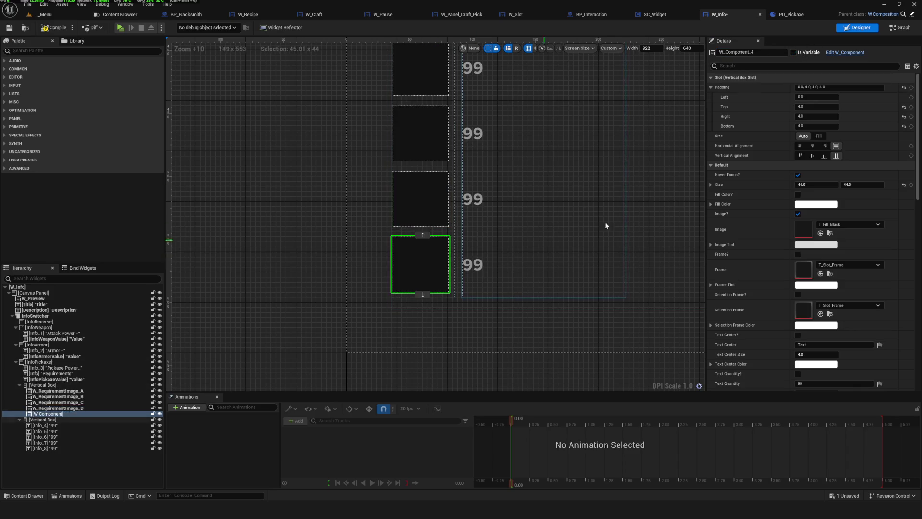
pyautogui.press('F2')
pyautogui.write('W_RequirementImage_E')
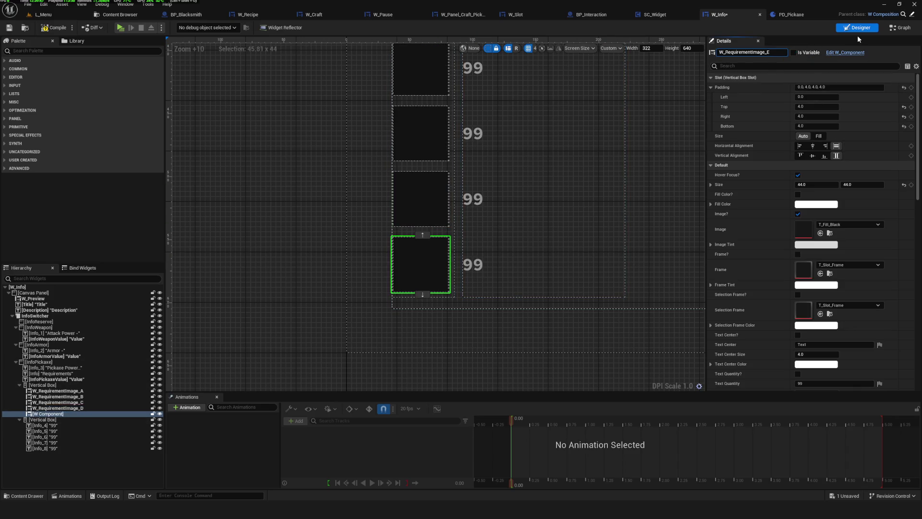
pyautogui.click(798, 52)
pyautogui.scroll(-6, 474, 179)
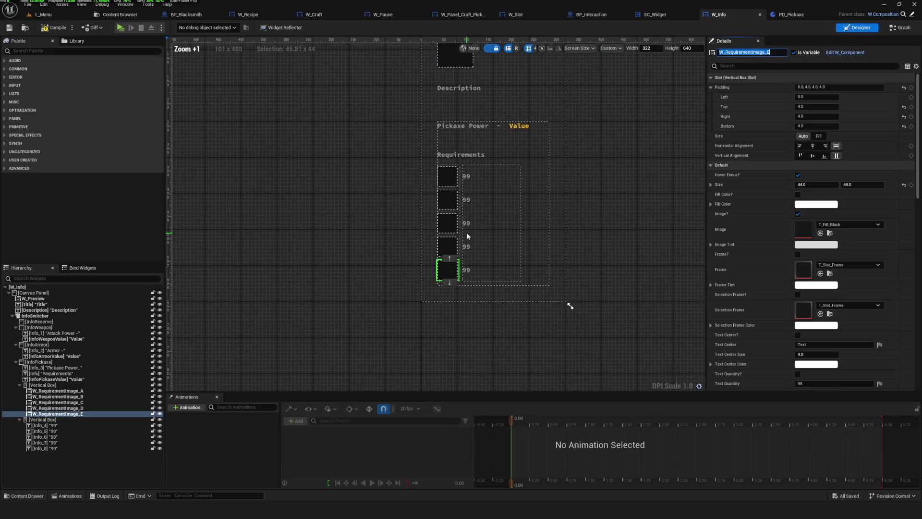
pyautogui.scroll(2, 568, 304)
pyautogui.hotkey('ctrl', 's')
pyautogui.press('F2')
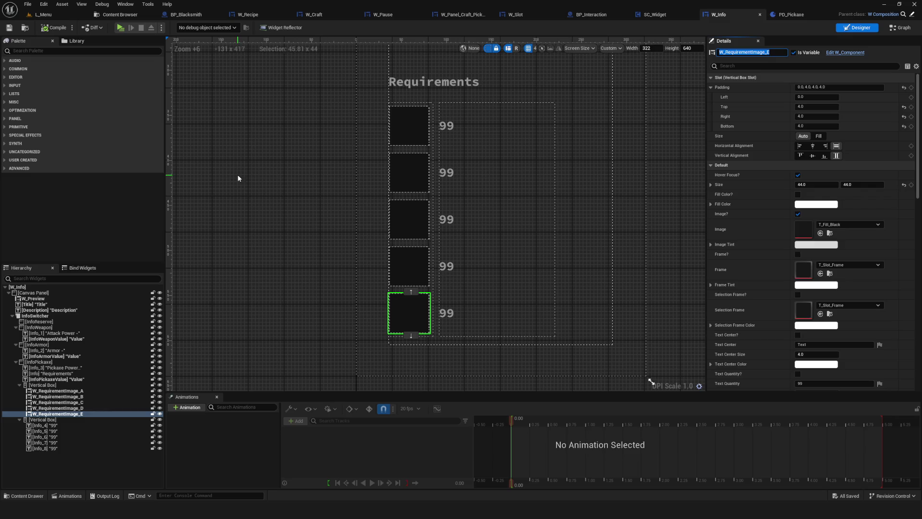
# Step: Rename the first two 99 count labels W_RequirementCount_A and W_RequirementCount_B
pyautogui.moveTo(542, 246); pyautogui.dragTo(521, 275)
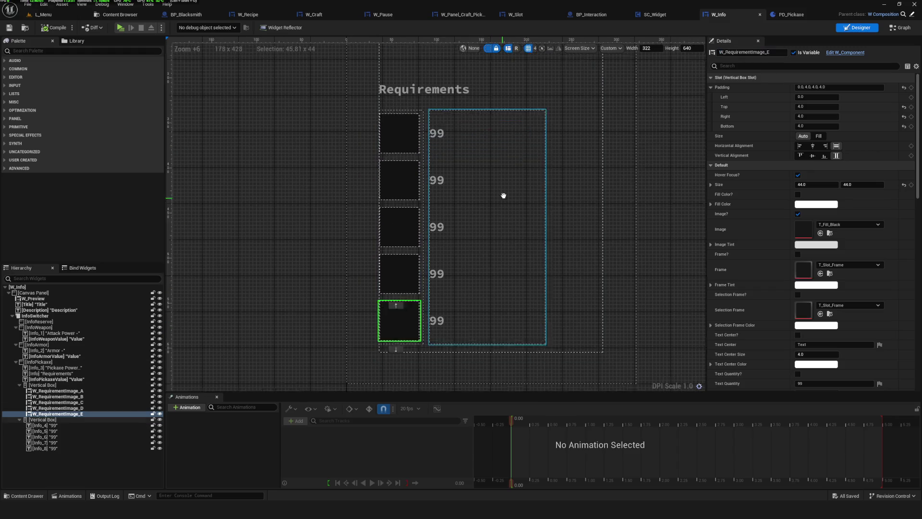
pyautogui.click(435, 129)
pyautogui.click(725, 53)
pyautogui.hotkey('ctrl', 'v')
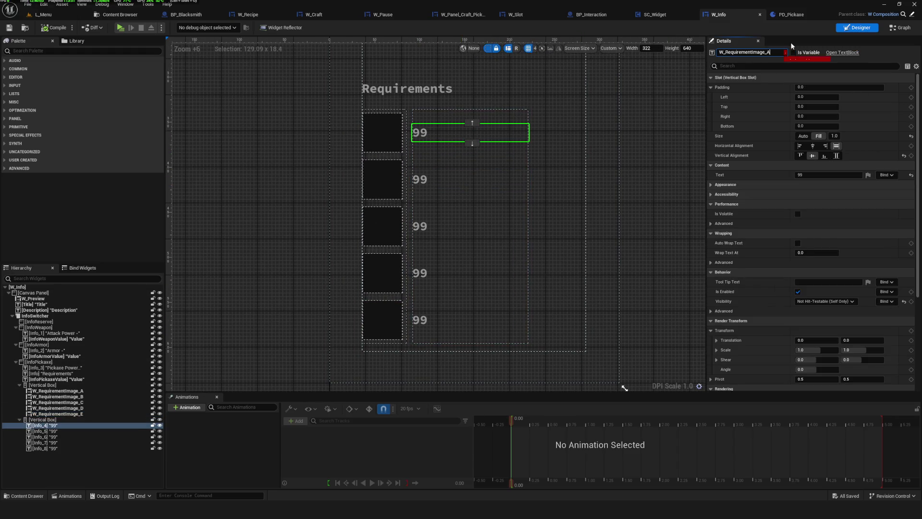
pyautogui.write('Count')
pyautogui.press('Return')
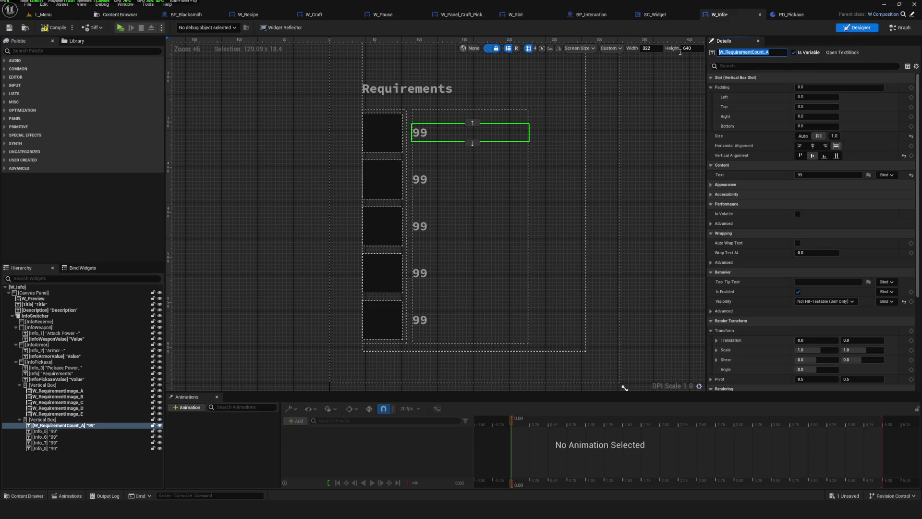
pyautogui.click(429, 177)
pyautogui.click(755, 53)
pyautogui.hotkey('ctrl', 'v')
pyautogui.press('BackSpace')
pyautogui.write('B')
pyautogui.press('Return')
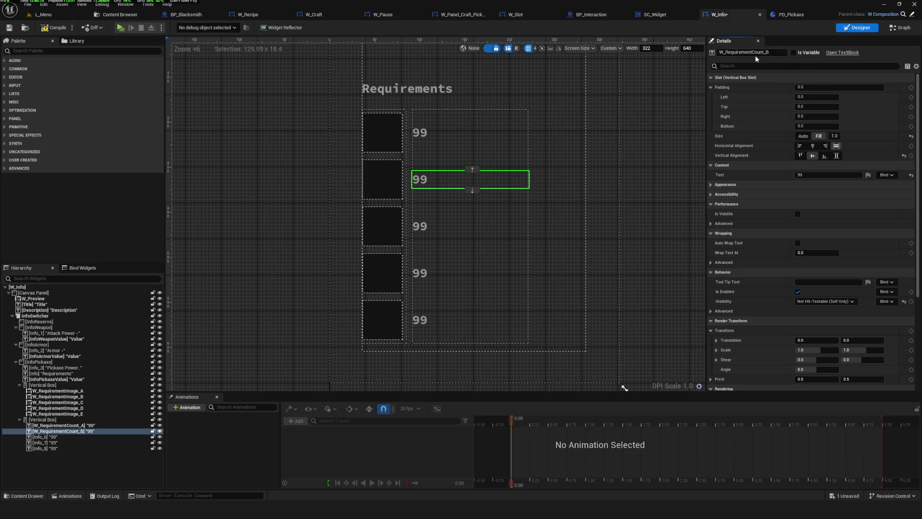
# Step: Rename the remaining count labels W_RequirementCount_C, W_RequirementCount_D and W_RequirementCount_E
pyautogui.click(430, 226)
pyautogui.click(736, 52)
pyautogui.hotkey('ctrl', 'v')
pyautogui.press('BackSpace')
pyautogui.write('C')
pyautogui.press('Return')
pyautogui.click(430, 273)
pyautogui.click(735, 52)
pyautogui.hotkey('ctrl', 'v')
pyautogui.press('BackSpace')
pyautogui.write('D')
pyautogui.press('Return')
pyautogui.click(430, 320)
pyautogui.click(738, 52)
pyautogui.hotkey('ctrl', 'v')
pyautogui.press('BackSpace')
pyautogui.write('E')
pyautogui.press('Return')
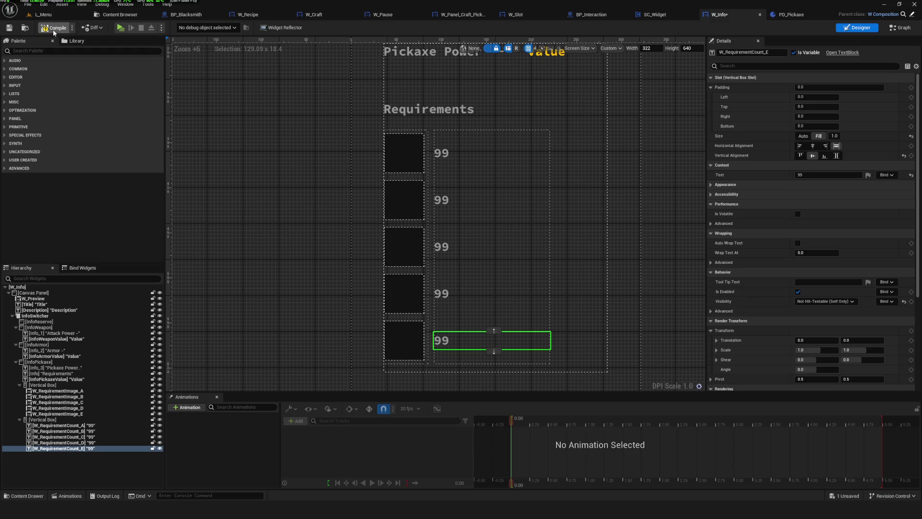
# Step: Compile W_Info and switch to its Set Info Recipe Pickaxe graph
pyautogui.click(54, 28)
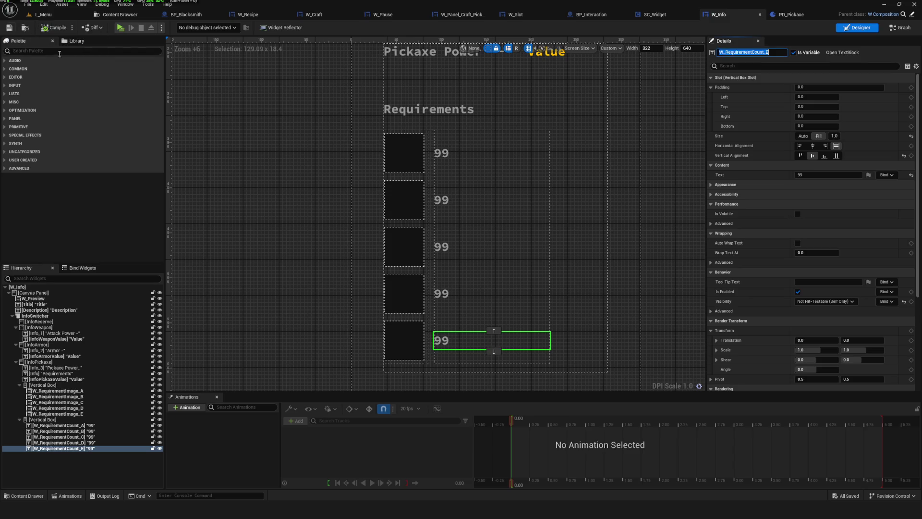
pyautogui.scroll(-3, 482, 228)
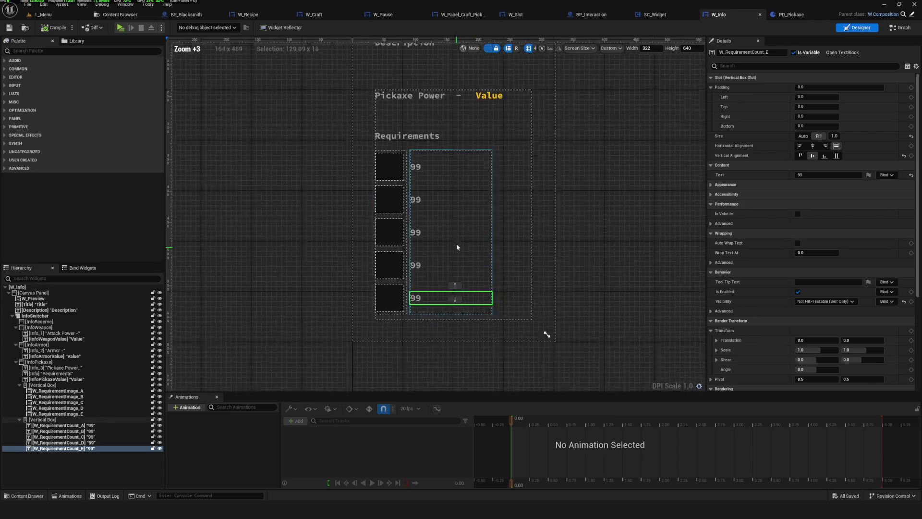
pyautogui.scroll(1, 457, 247)
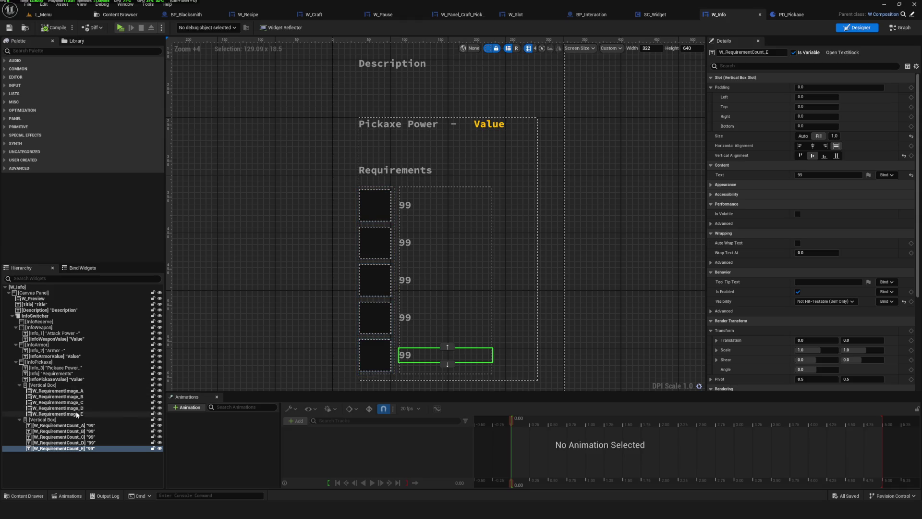
pyautogui.click(901, 27)
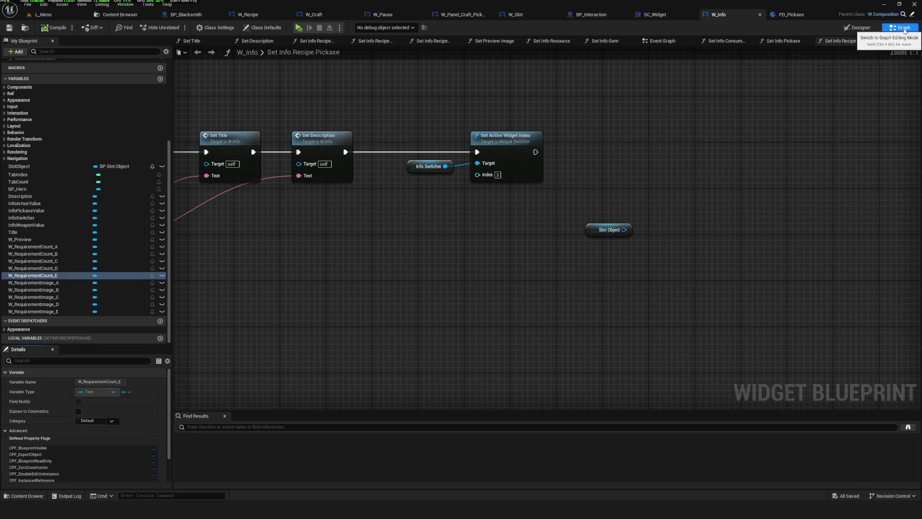
# Step: Move Slot Object right and shift Info Switcher and Set Active Widget Index right
pyautogui.scroll(-7, 493, 168)
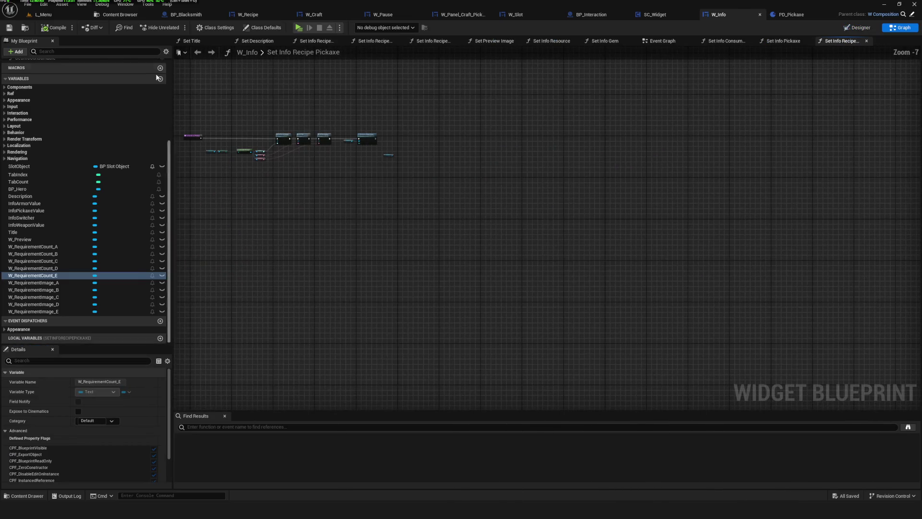
pyautogui.scroll(7, 586, 208)
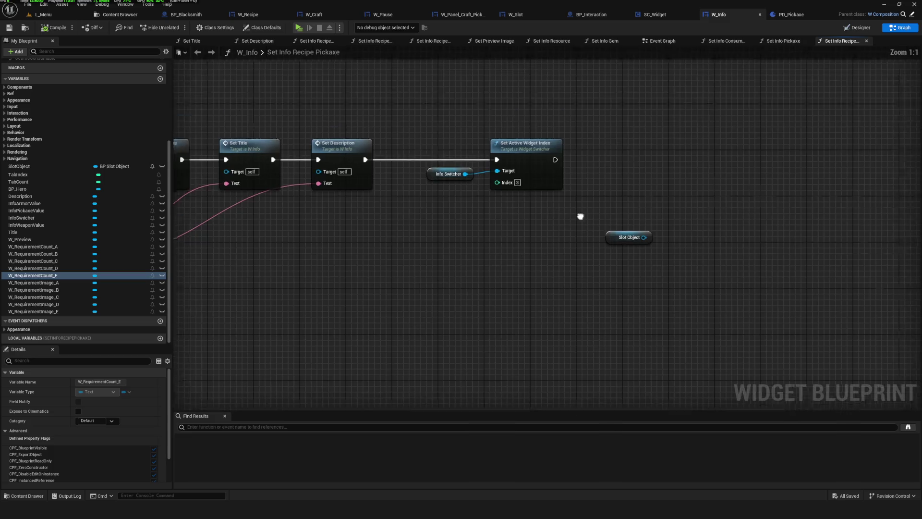
pyautogui.moveTo(543, 272); pyautogui.dragTo(680, 268)
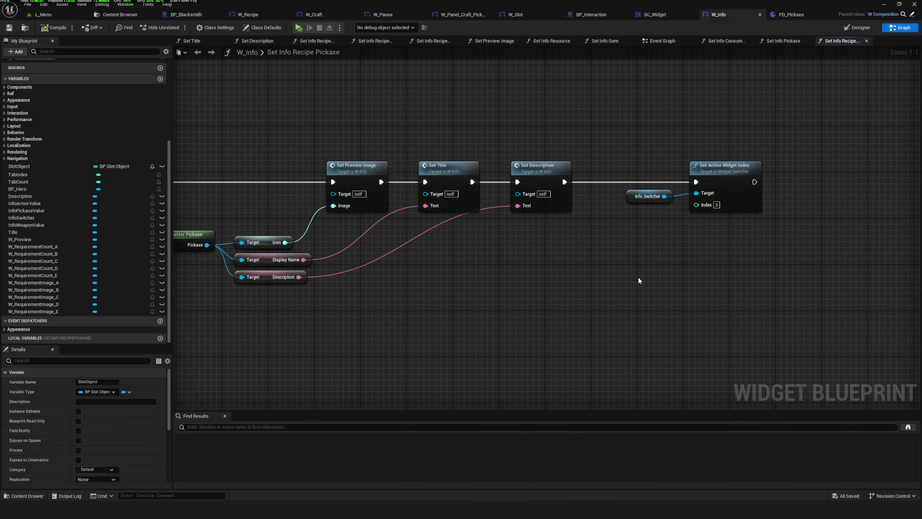
pyautogui.scroll(-6, 638, 280)
pyautogui.scroll(6, 422, 247)
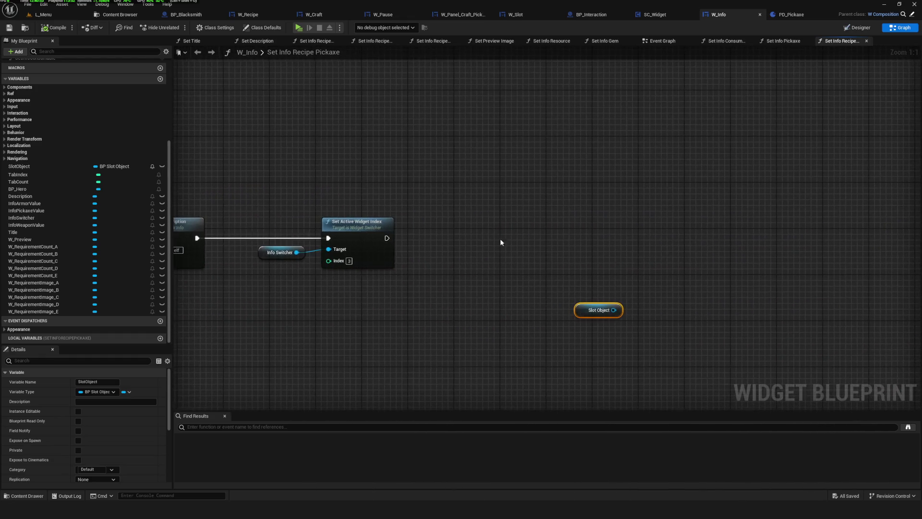
pyautogui.moveTo(270, 183); pyautogui.dragTo(432, 267)
pyautogui.moveTo(413, 259); pyautogui.dragTo(435, 259)
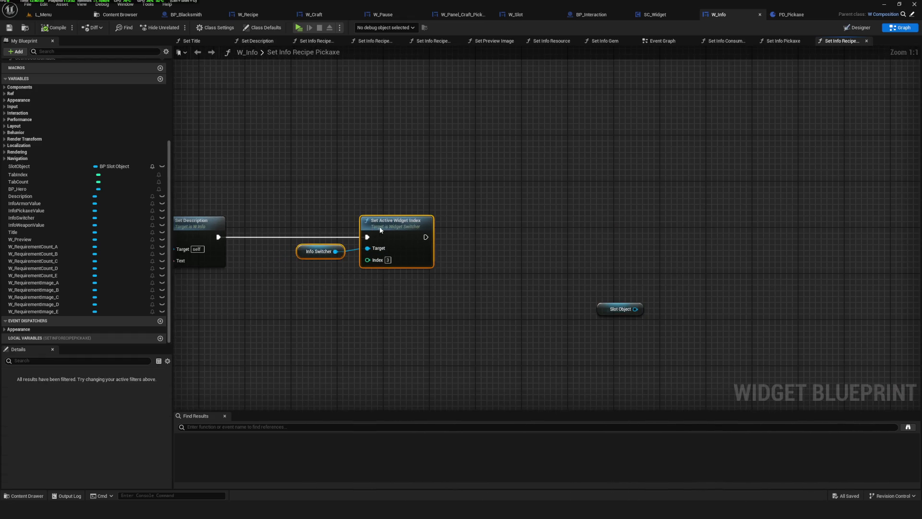
pyautogui.moveTo(546, 272); pyautogui.dragTo(564, 253)
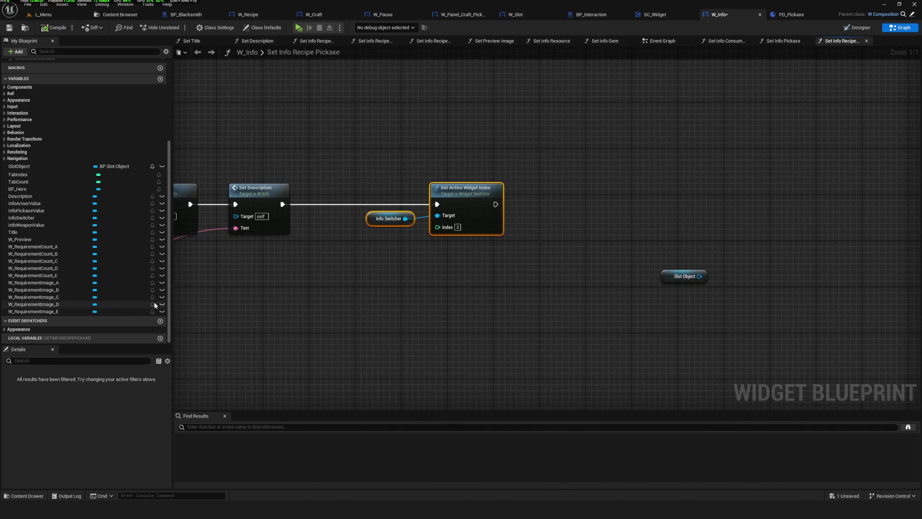
pyautogui.moveTo(72, 344); pyautogui.dragTo(72, 387)
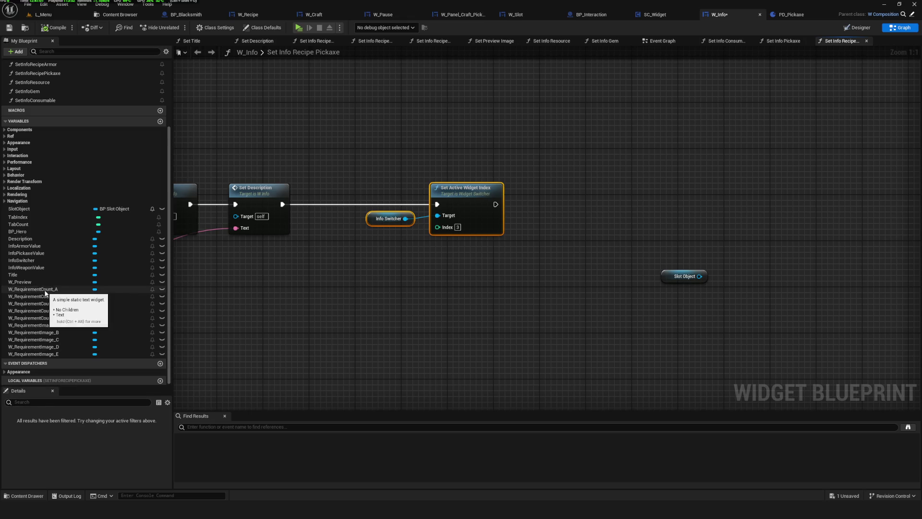
# Step: Check the first requirement image and count text in the Designer, then return to the graph
pyautogui.click(45, 290)
pyautogui.click(857, 28)
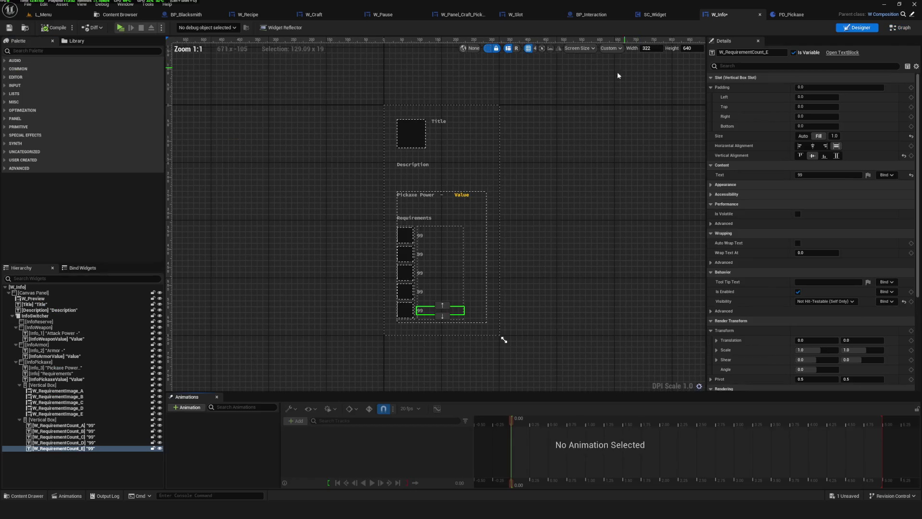
pyautogui.scroll(5, 410, 237)
pyautogui.click(402, 234)
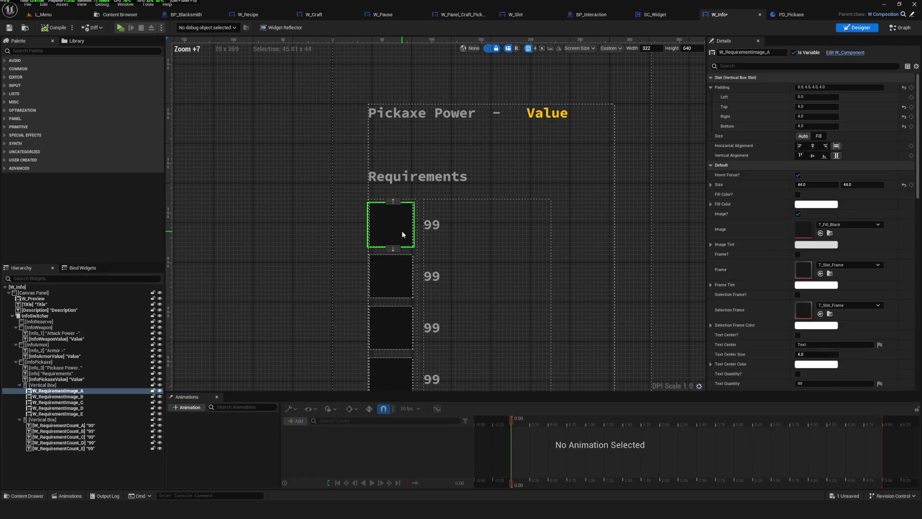
pyautogui.click(437, 230)
pyautogui.moveTo(546, 263); pyautogui.dragTo(478, 259)
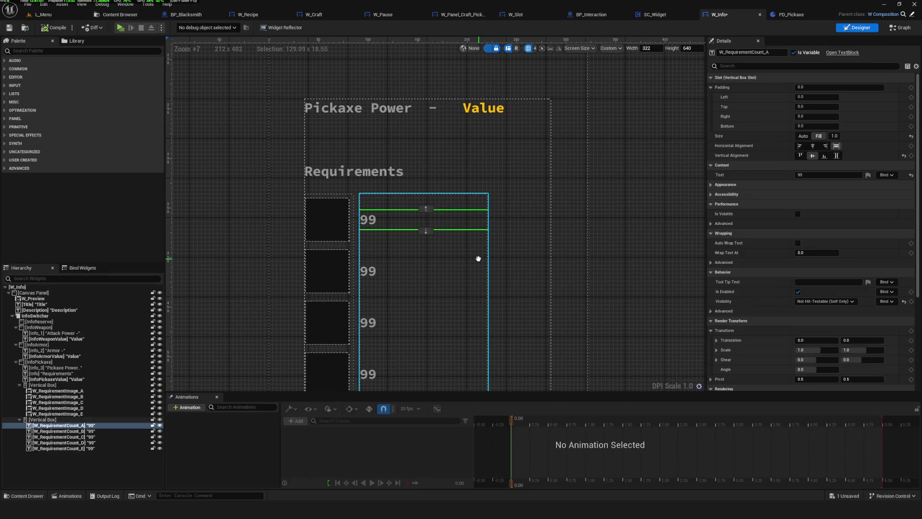
pyautogui.click(900, 27)
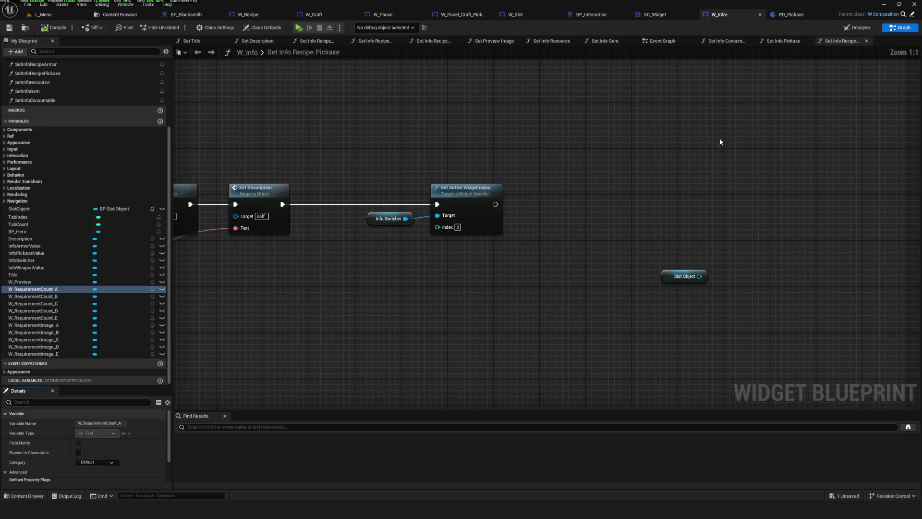
# Step: Place the Slot Object node beneath Info Switcher and save W_Info
pyautogui.moveTo(556, 239); pyautogui.dragTo(379, 217)
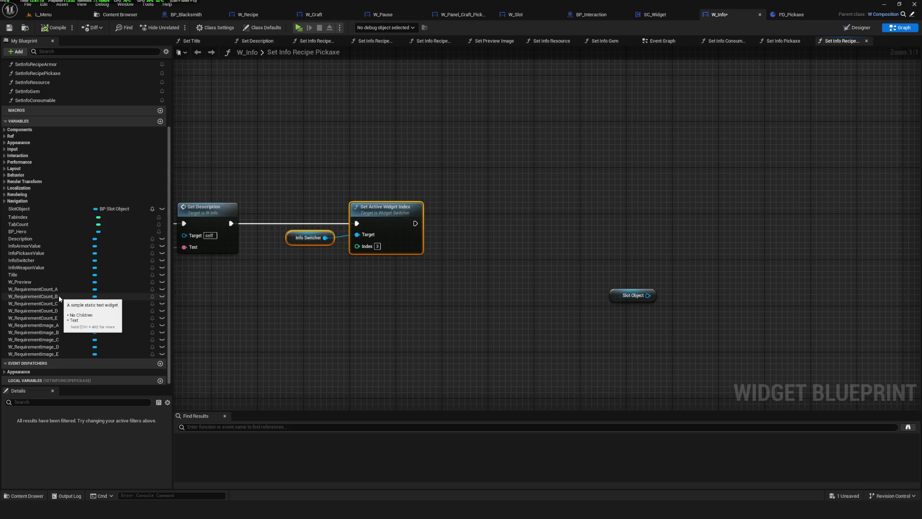
pyautogui.scroll(-5, 529, 253)
pyautogui.scroll(5, 558, 262)
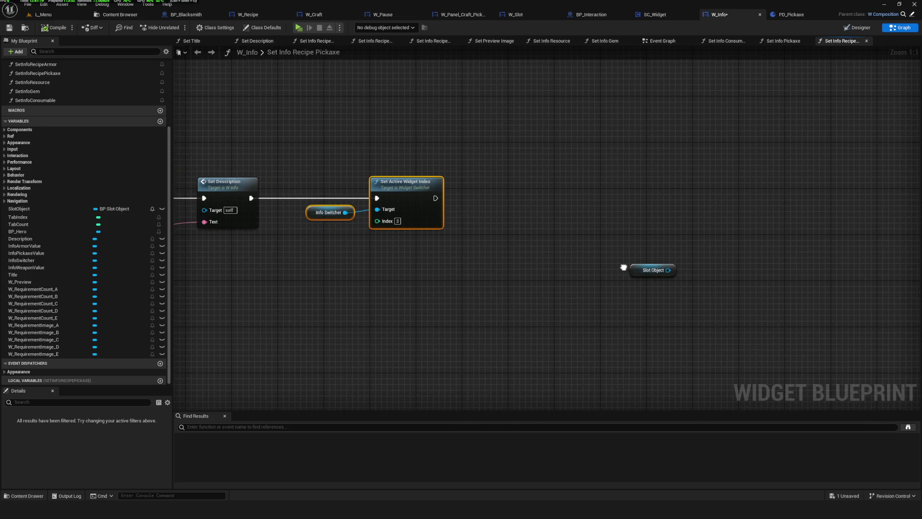
pyautogui.click(639, 270)
pyautogui.moveTo(638, 270)
pyautogui.mouseDown()
pyautogui.moveTo(460, 288)
pyautogui.moveTo(519, 286)
pyautogui.mouseUp()
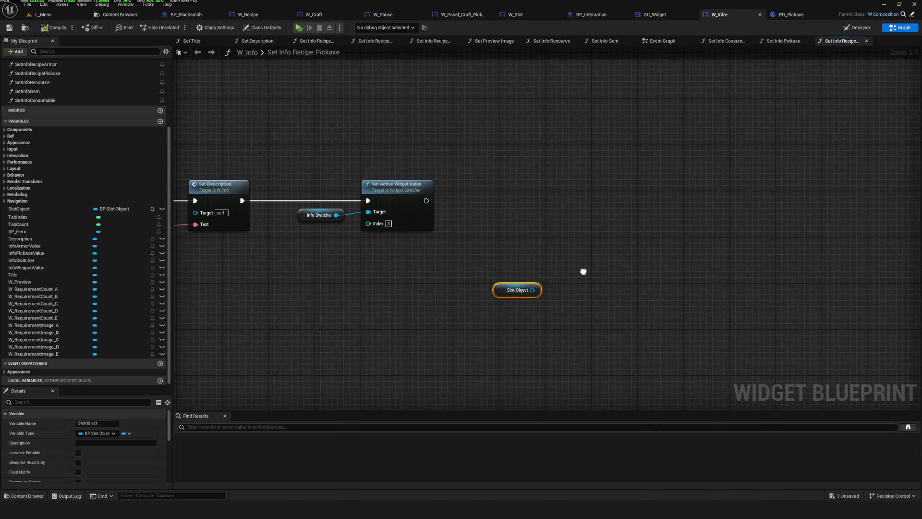
pyautogui.moveTo(479, 282)
pyautogui.mouseDown()
pyautogui.moveTo(530, 314)
pyautogui.moveTo(466, 264)
pyautogui.moveTo(560, 260)
pyautogui.moveTo(449, 361)
pyautogui.moveTo(584, 276)
pyautogui.moveTo(393, 309)
pyautogui.moveTo(636, 379)
pyautogui.moveTo(469, 301)
pyautogui.moveTo(545, 344)
pyautogui.moveTo(504, 346)
pyautogui.moveTo(530, 280)
pyautogui.moveTo(539, 336)
pyautogui.moveTo(583, 368)
pyautogui.moveTo(555, 275)
pyautogui.moveTo(550, 359)
pyautogui.moveTo(565, 375)
pyautogui.moveTo(597, 373)
pyautogui.moveTo(590, 376)
pyautogui.moveTo(527, 289)
pyautogui.moveTo(575, 364)
pyautogui.moveTo(537, 314)
pyautogui.moveTo(558, 360)
pyautogui.moveTo(534, 308)
pyautogui.moveTo(570, 373)
pyautogui.moveTo(565, 387)
pyautogui.mouseUp()
pyautogui.moveTo(569, 337)
pyautogui.mouseDown()
pyautogui.moveTo(504, 303)
pyautogui.moveTo(500, 278)
pyautogui.mouseUp()
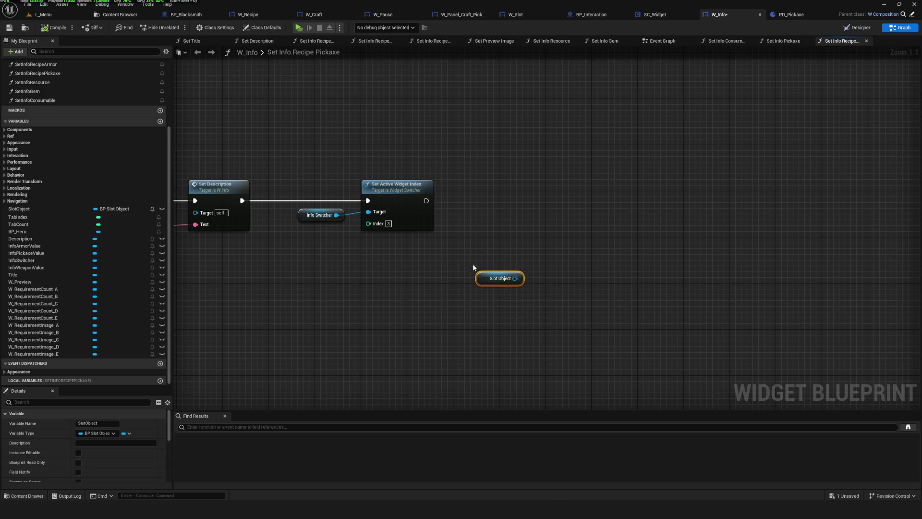
pyautogui.moveTo(506, 340)
pyautogui.mouseDown()
pyautogui.moveTo(457, 231)
pyautogui.moveTo(484, 315)
pyautogui.moveTo(507, 303)
pyautogui.mouseUp()
pyautogui.moveTo(482, 255); pyautogui.dragTo(489, 304)
pyautogui.moveTo(460, 247); pyautogui.dragTo(472, 273)
pyautogui.moveTo(502, 335); pyautogui.dragTo(483, 260)
pyautogui.click(9, 27)
# Step: Search the Slot Object output's actions for 'Requi' and dismiss without adding a node
pyautogui.moveTo(448, 300); pyautogui.dragTo(521, 308)
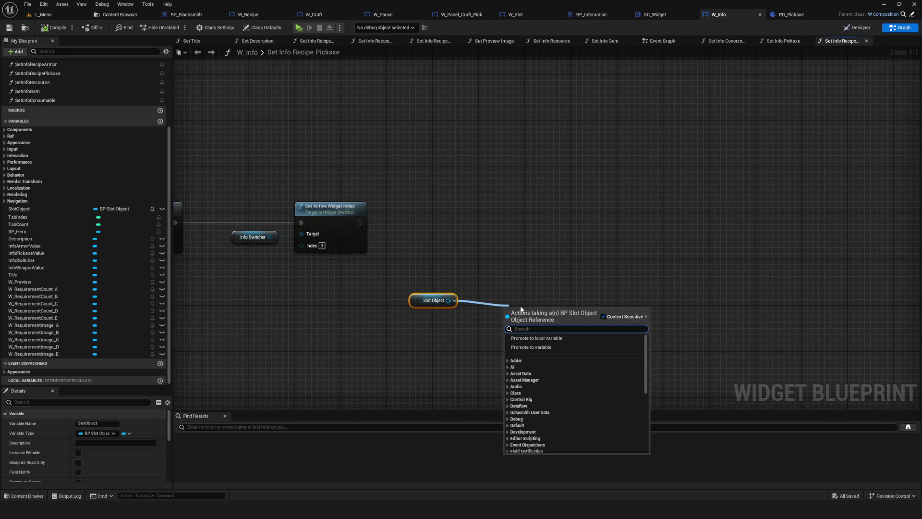
pyautogui.write('Requi')
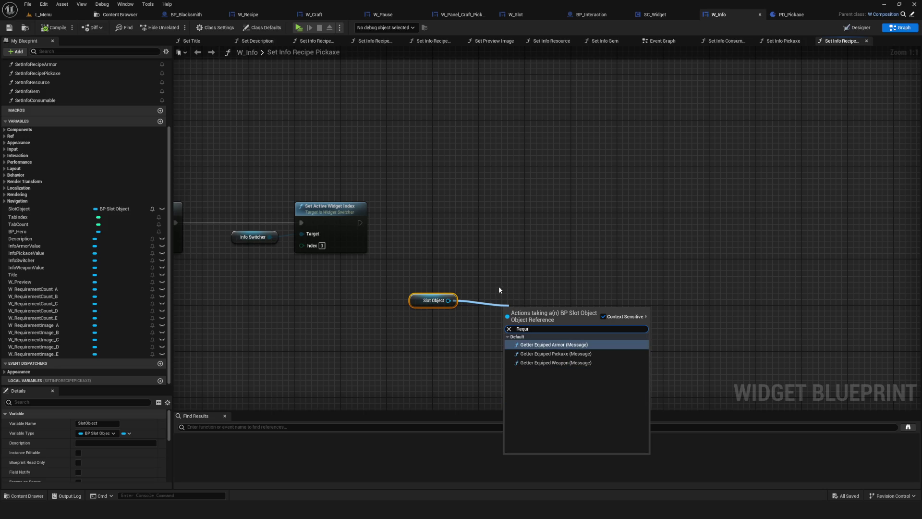
pyautogui.press('Escape')
# Step: Nudge the Slot Object node left and switch to the Content Browser's pickaxe data assets
pyautogui.moveTo(416, 279); pyautogui.dragTo(795, 253)
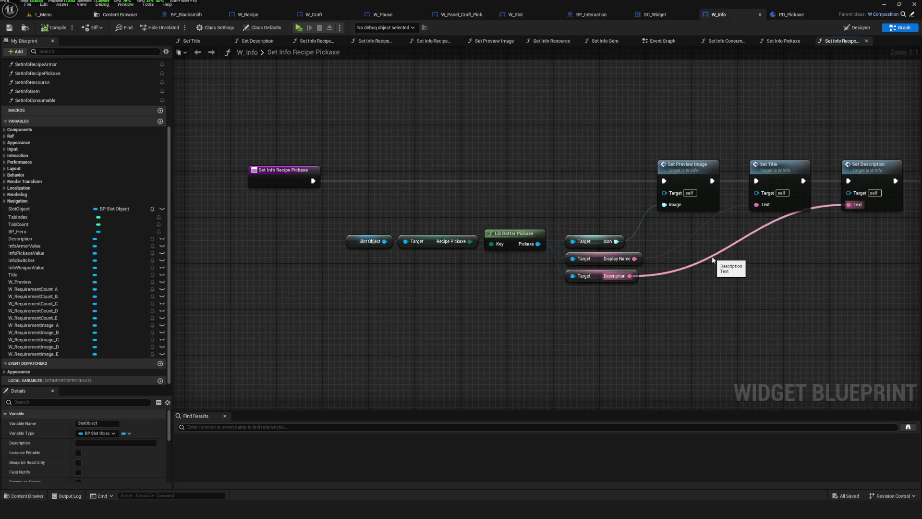
pyautogui.moveTo(299, 216); pyautogui.dragTo(391, 331)
pyautogui.moveTo(355, 242); pyautogui.dragTo(350, 241)
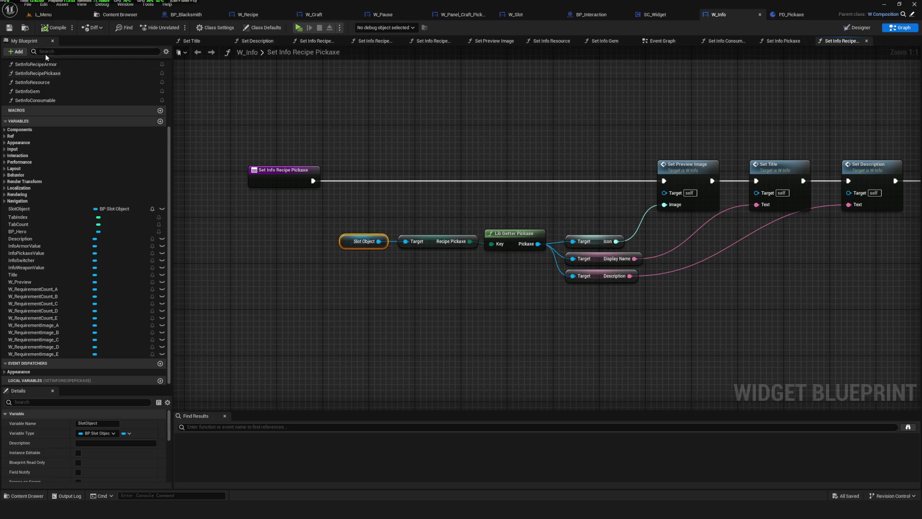
pyautogui.click(126, 17)
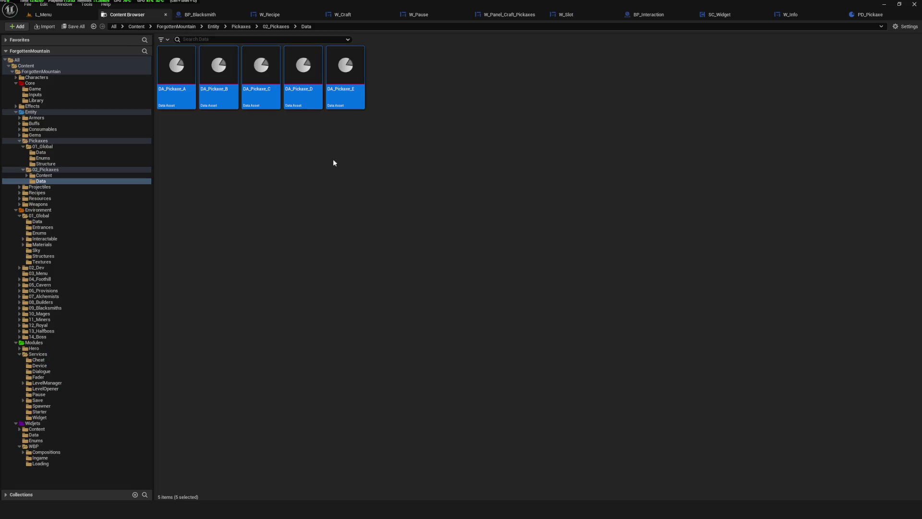
# Step: Find BP_Slot_Object in the WBP folder and open its empty Event Graph
pyautogui.click(33, 446)
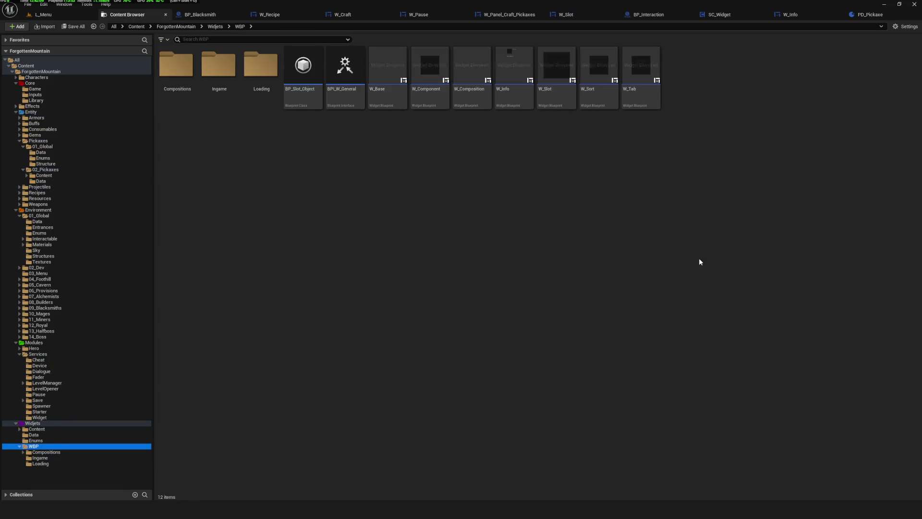
pyautogui.click(313, 82)
pyautogui.click(384, 82)
pyautogui.click(502, 82)
pyautogui.click(639, 88)
pyautogui.click(470, 82)
pyautogui.click(384, 82)
pyautogui.click(311, 92)
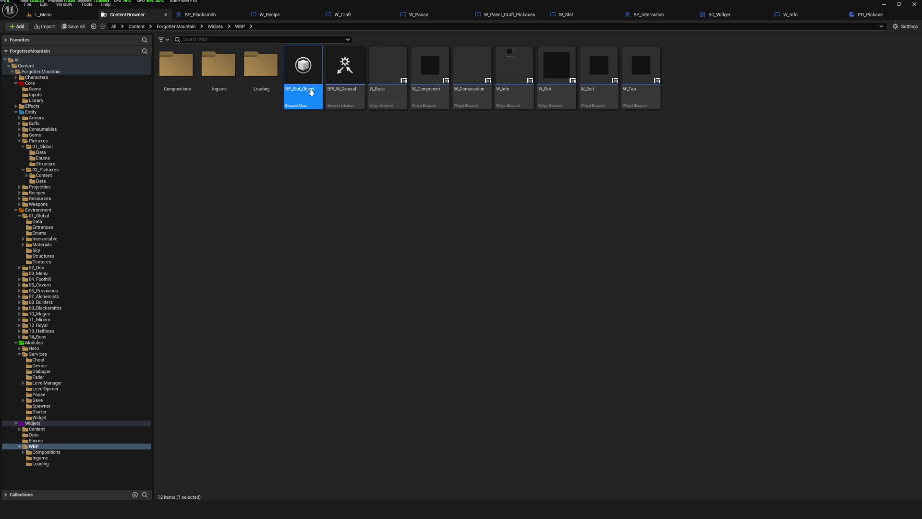
pyautogui.doubleClick(311, 92)
pyautogui.scroll(-8, 408, 218)
pyautogui.moveTo(459, 202)
pyautogui.mouseDown()
pyautogui.moveTo(233, 252)
pyautogui.moveTo(389, 370)
pyautogui.mouseUp()
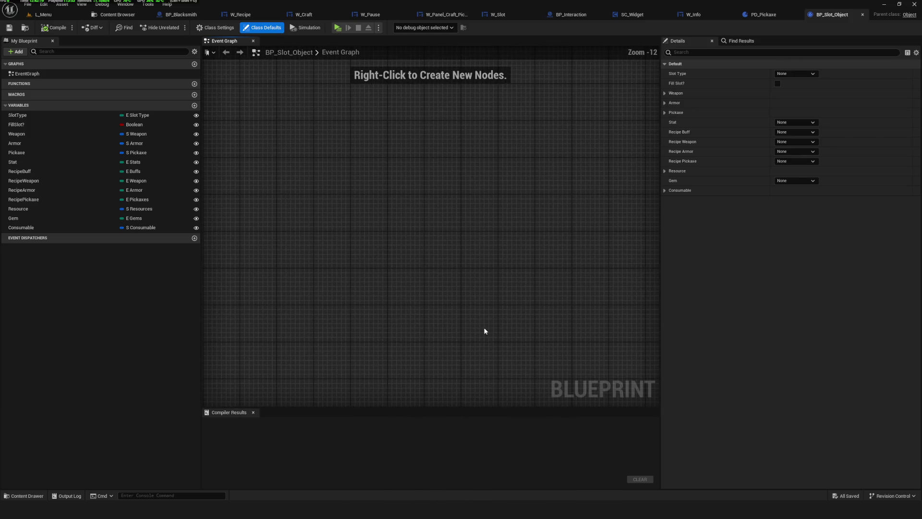
pyautogui.moveTo(307, 225); pyautogui.dragTo(332, 250)
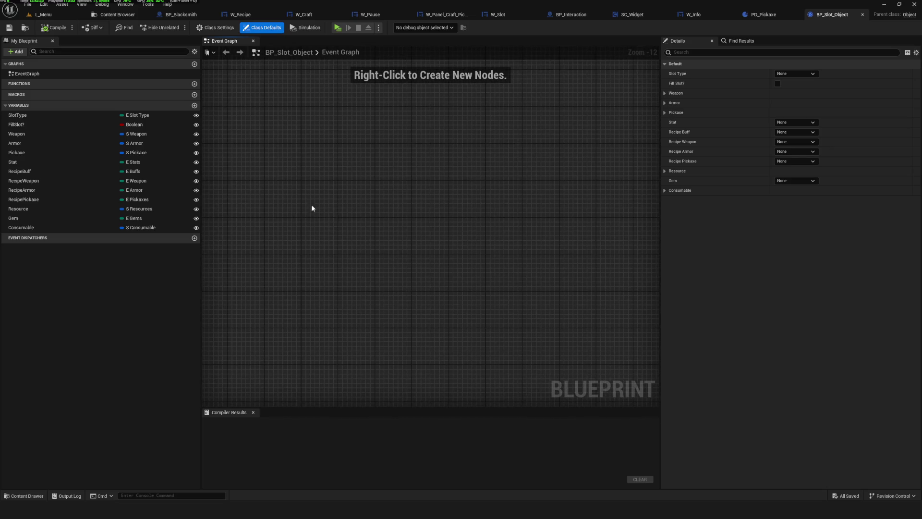
# Step: Remove a test NewVar variable, compile and save BP_Slot_Object, then return to W_Info
pyautogui.click(195, 106)
pyautogui.click(137, 238)
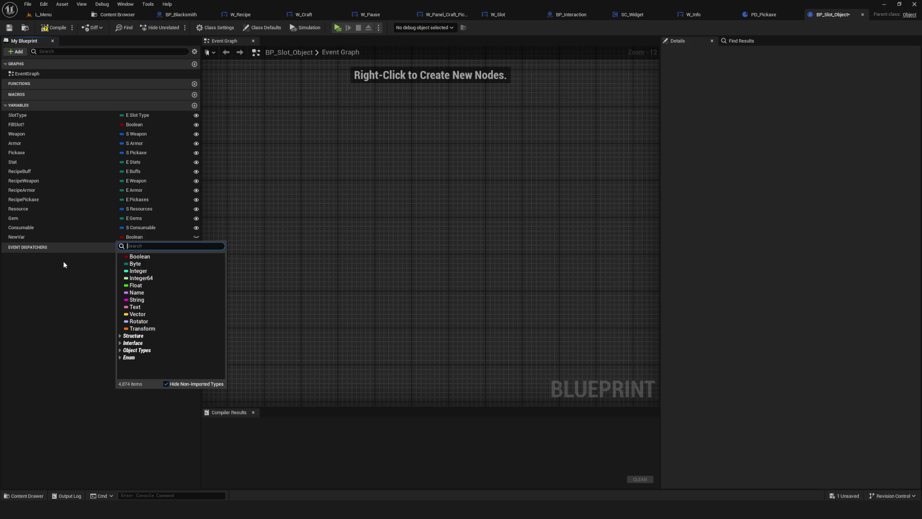
pyautogui.click(16, 236)
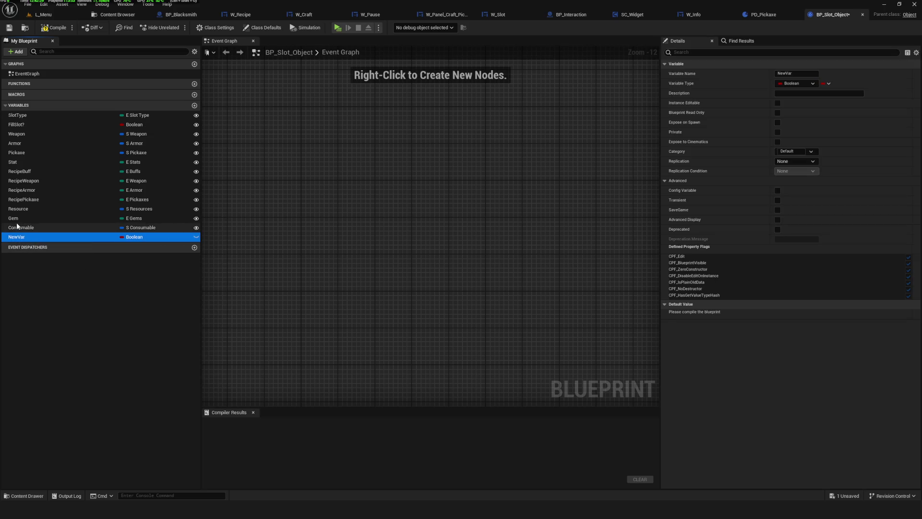
pyautogui.click(28, 260)
pyautogui.click(18, 238)
pyautogui.press('Delete')
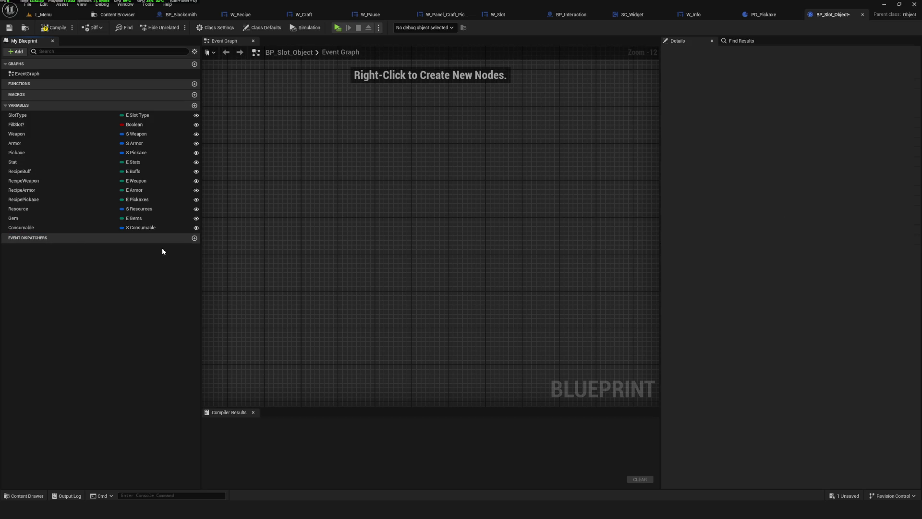
pyautogui.click(54, 27)
pyautogui.click(9, 27)
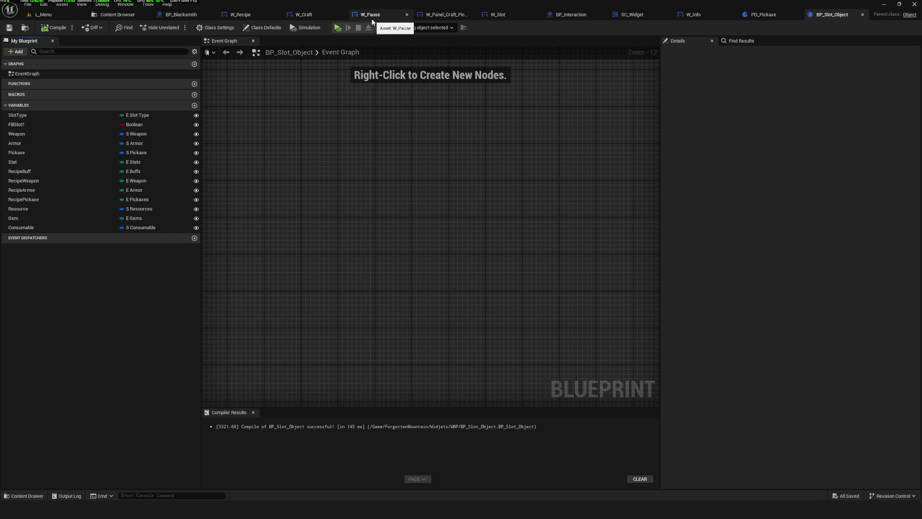
pyautogui.click(701, 17)
# Step: Add a Get Craft Requirements node off Lib Getter Pickaxe's Pickaxe output
pyautogui.moveTo(604, 219)
pyautogui.mouseDown()
pyautogui.moveTo(564, 204)
pyautogui.moveTo(495, 202)
pyautogui.moveTo(500, 195)
pyautogui.mouseUp()
pyautogui.moveTo(328, 278); pyautogui.dragTo(422, 281)
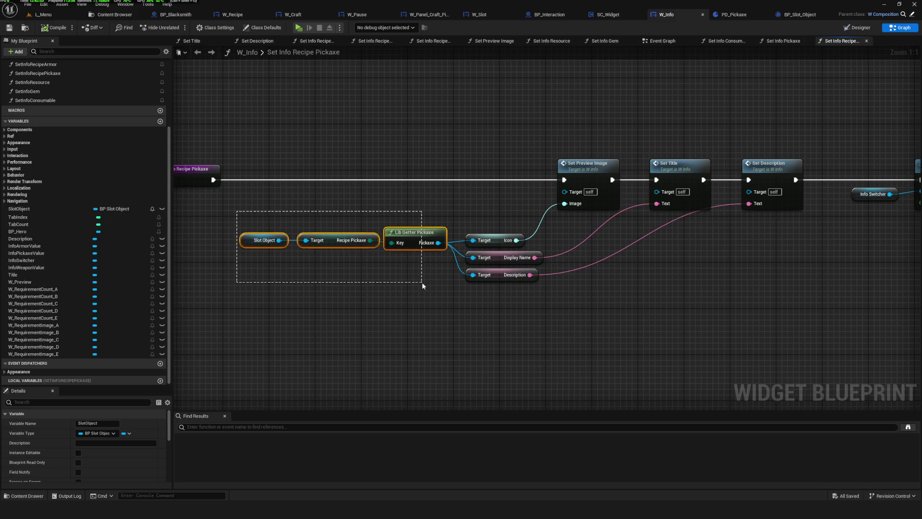
pyautogui.moveTo(396, 225)
pyautogui.mouseDown()
pyautogui.moveTo(418, 310)
pyautogui.moveTo(436, 312)
pyautogui.mouseUp()
pyautogui.write('req')
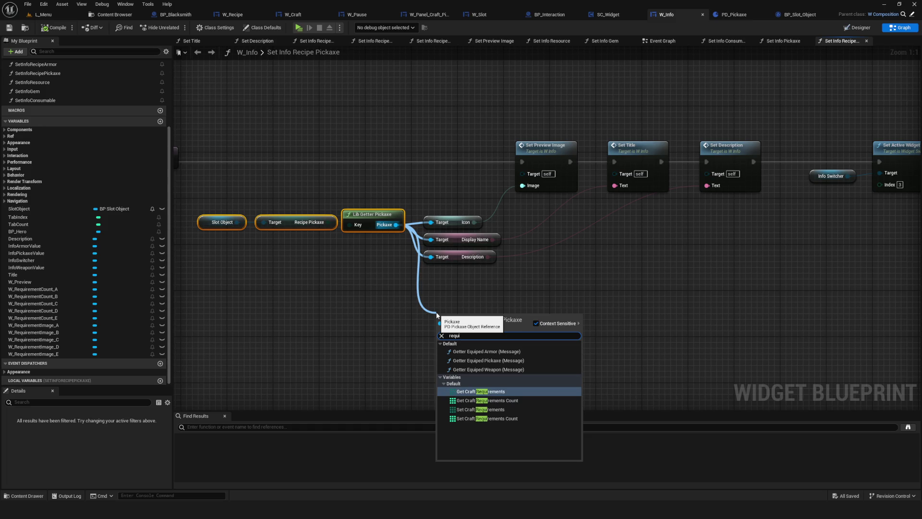
pyautogui.write('ui')
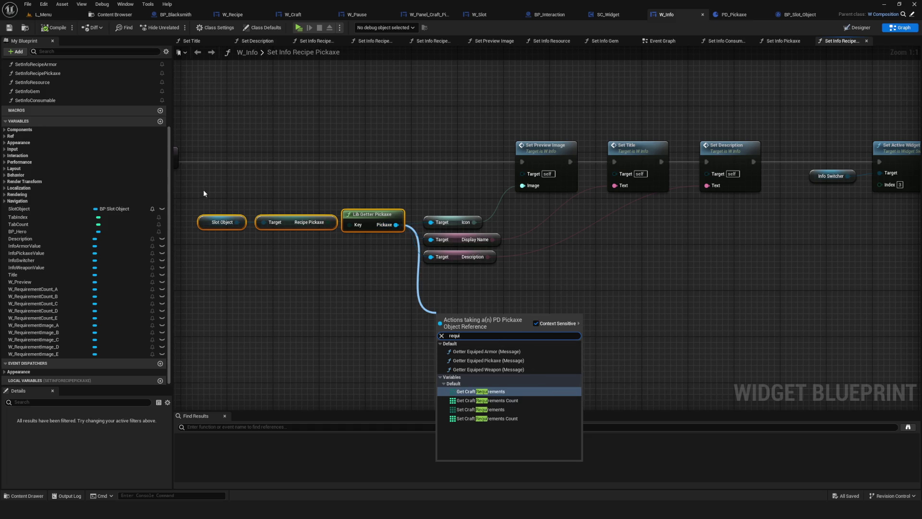
pyautogui.moveTo(206, 191); pyautogui.dragTo(379, 252)
pyautogui.scroll(-5, 529, 233)
pyautogui.scroll(3, 446, 209)
pyautogui.scroll(1, 446, 210)
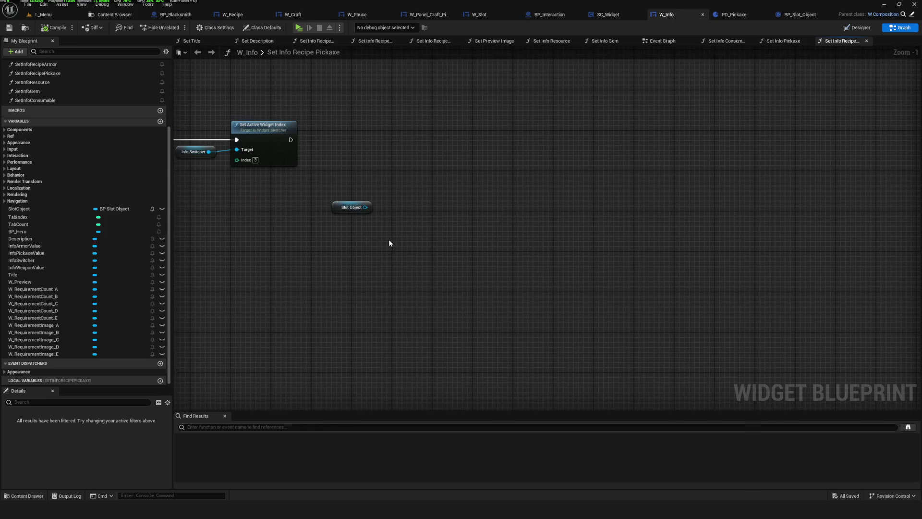
pyautogui.hotkey('ctrl', 'v')
pyautogui.click(354, 203)
pyautogui.moveTo(499, 252); pyautogui.dragTo(511, 258)
pyautogui.write('require')
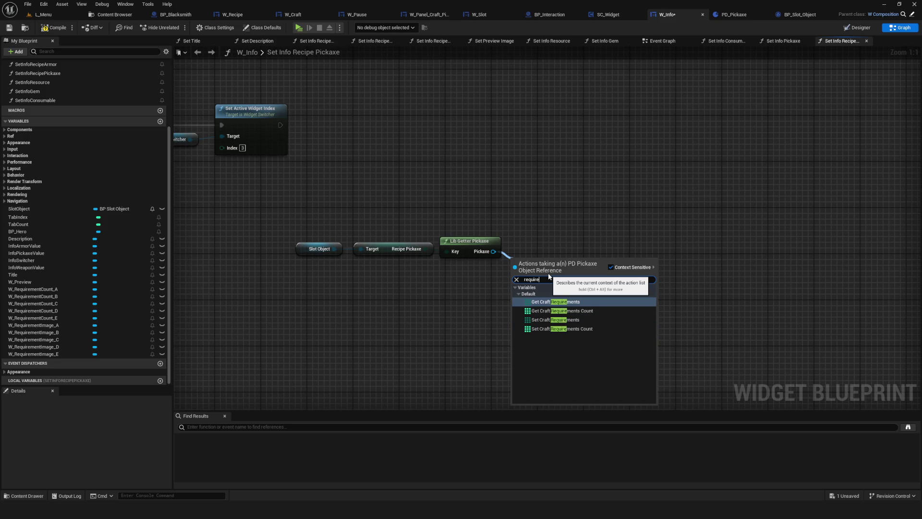
pyautogui.click(599, 302)
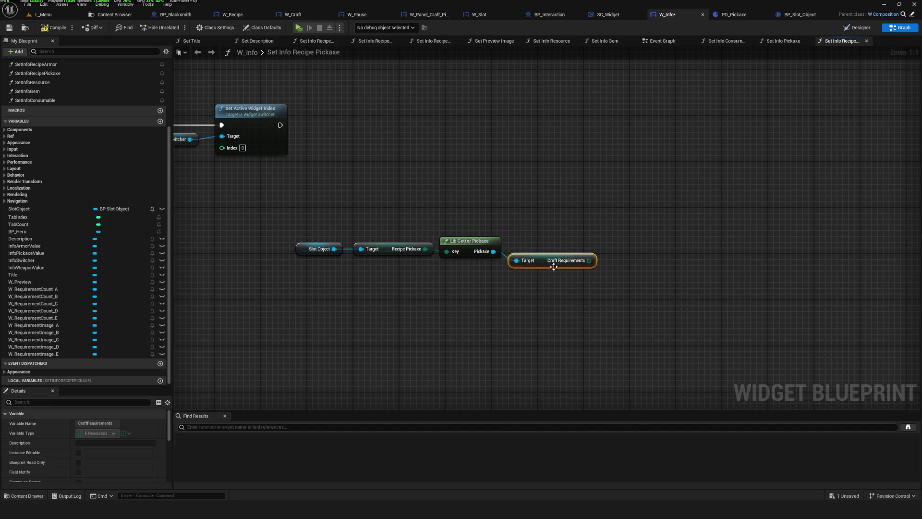
# Step: Feed the Craft Requirements array into a new Length node placed beside it
pyautogui.moveTo(595, 255); pyautogui.dragTo(646, 251)
pyautogui.write('len')
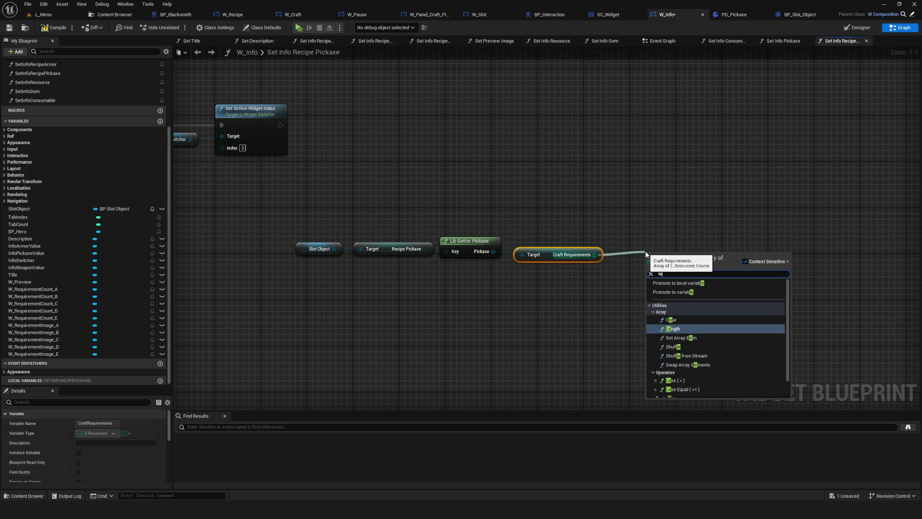
pyautogui.click(673, 296)
pyautogui.moveTo(698, 255); pyautogui.dragTo(668, 256)
pyautogui.click(668, 256)
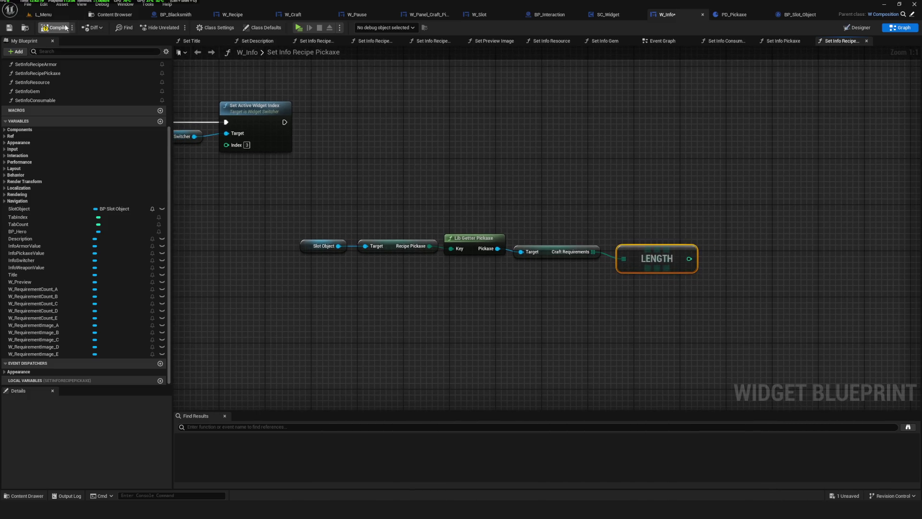
# Step: Save W_Info and line up the Craft Requirements and Length nodes
pyautogui.click(10, 28)
pyautogui.scroll(-1, 75, 291)
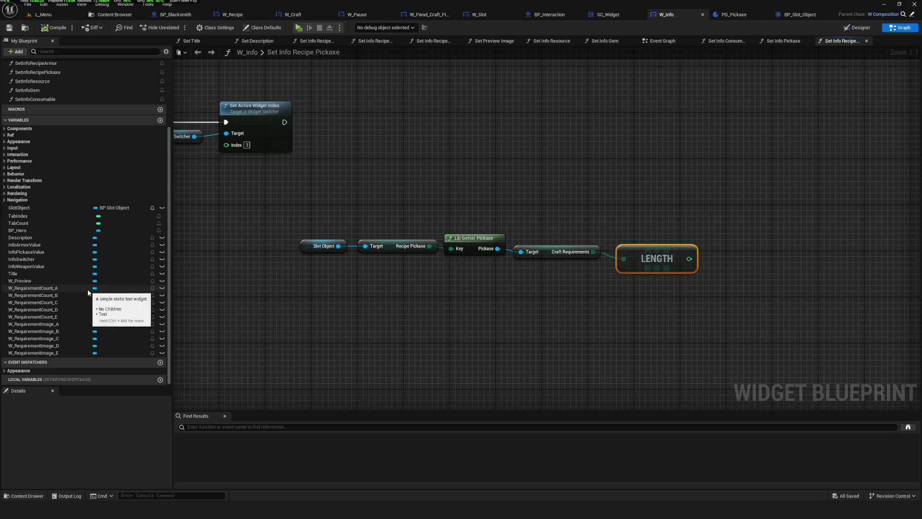
pyautogui.moveTo(570, 252); pyautogui.dragTo(576, 252)
pyautogui.click(651, 259)
pyautogui.moveTo(651, 259); pyautogui.dragTo(651, 253)
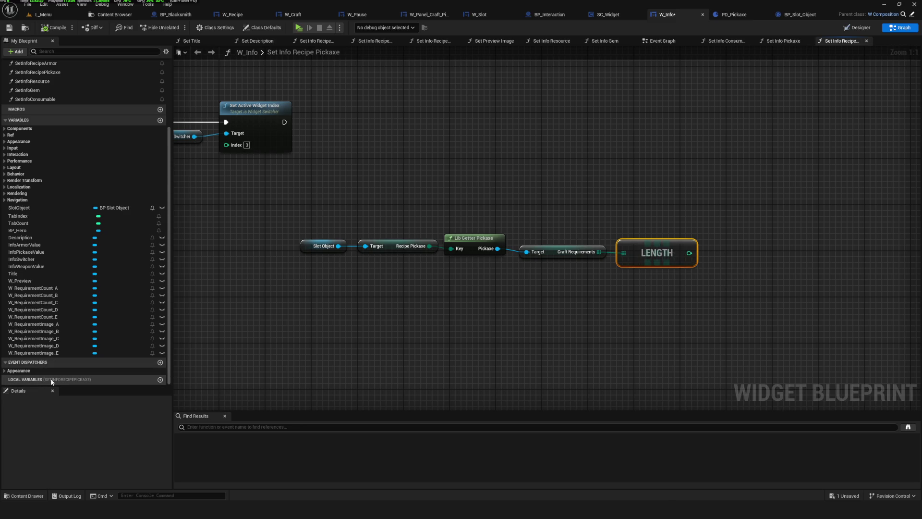
# Step: Add an Integer local variable named locRequirementsCount and save the blueprint
pyautogui.click(160, 380)
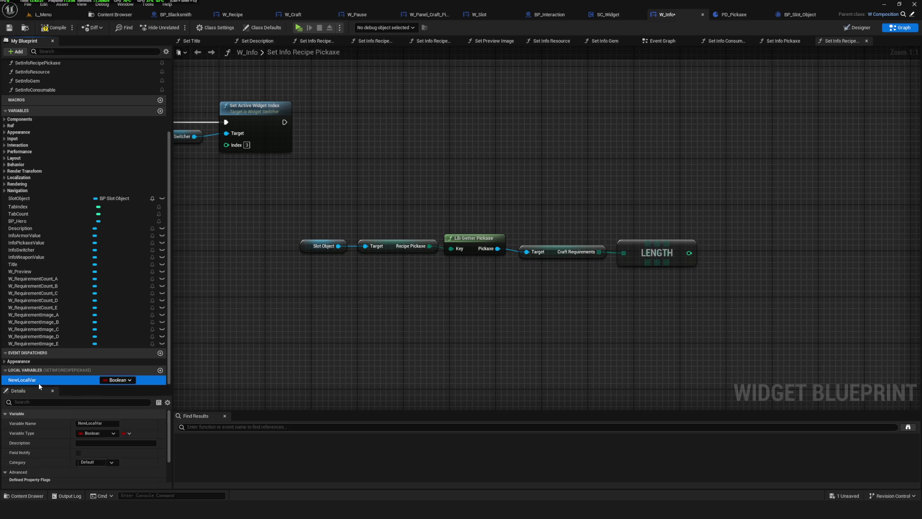
pyautogui.write('Requireme')
pyautogui.press('BackSpace')
pyautogui.press('BackSpace')
pyautogui.press('BackSpace')
pyautogui.write('loc')
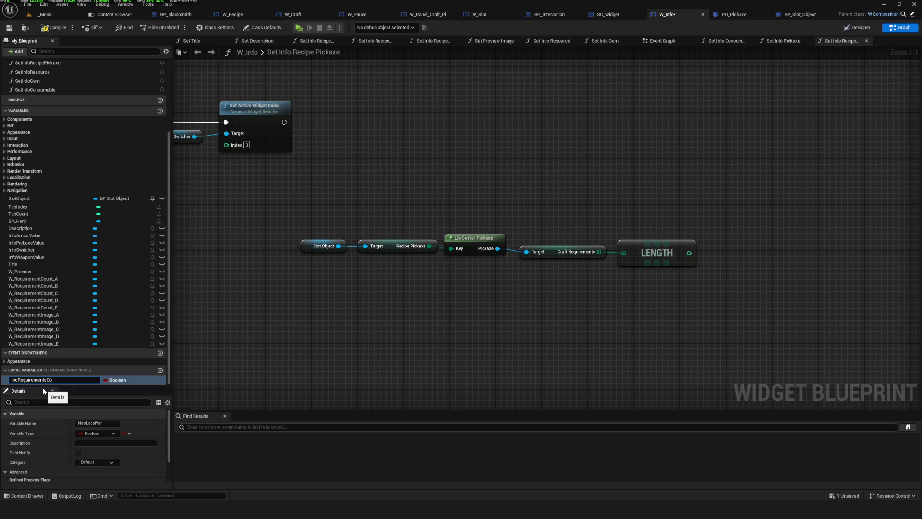
pyautogui.press('Return')
pyautogui.click(54, 381)
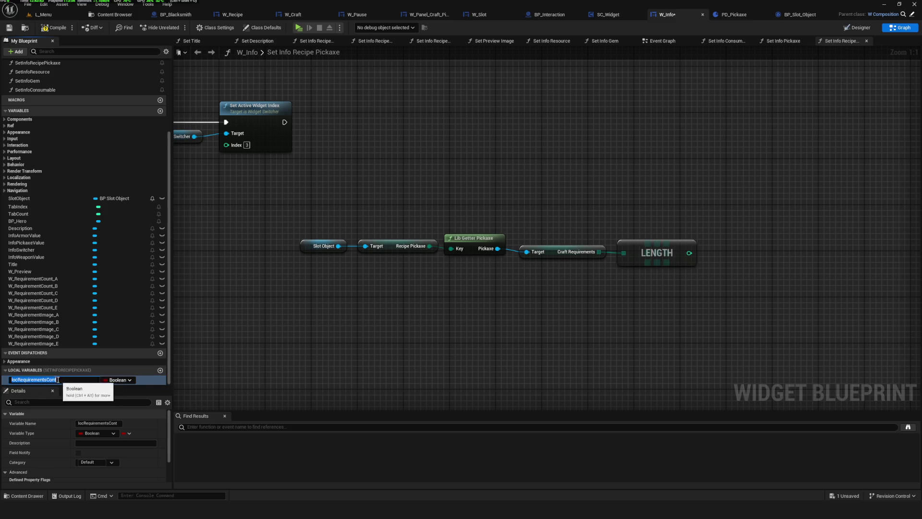
pyautogui.click(56, 381)
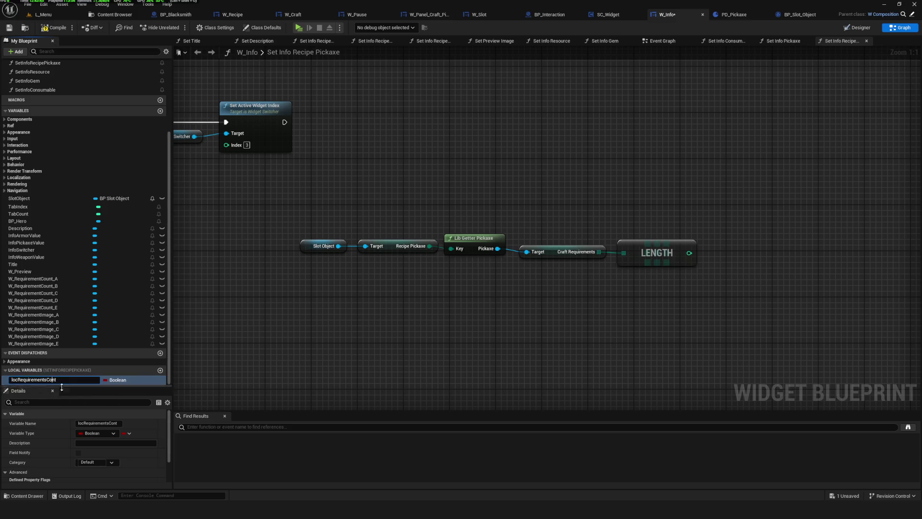
pyautogui.write('u')
pyautogui.press('Return')
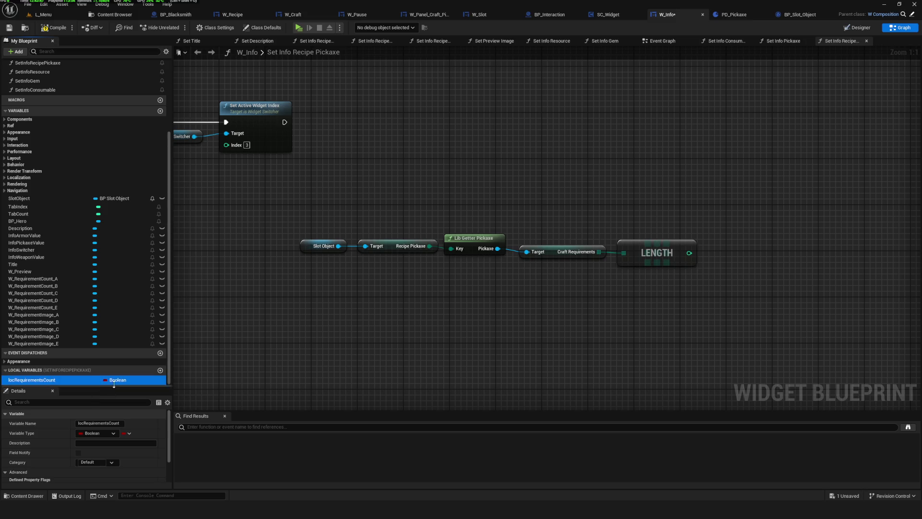
pyautogui.click(114, 380)
pyautogui.click(122, 257)
pyautogui.hotkey('ctrl', 's')
# Step: Set locRequirementsCount from Length, run after Set Active Widget Index, and tidy the nodes
pyautogui.moveTo(451, 290); pyautogui.dragTo(392, 316)
pyautogui.moveTo(58, 380); pyautogui.dragTo(637, 192)
pyautogui.moveTo(631, 279)
pyautogui.mouseDown()
pyautogui.moveTo(642, 208)
pyautogui.moveTo(624, 155)
pyautogui.mouseUp()
pyautogui.moveTo(227, 148); pyautogui.dragTo(670, 155)
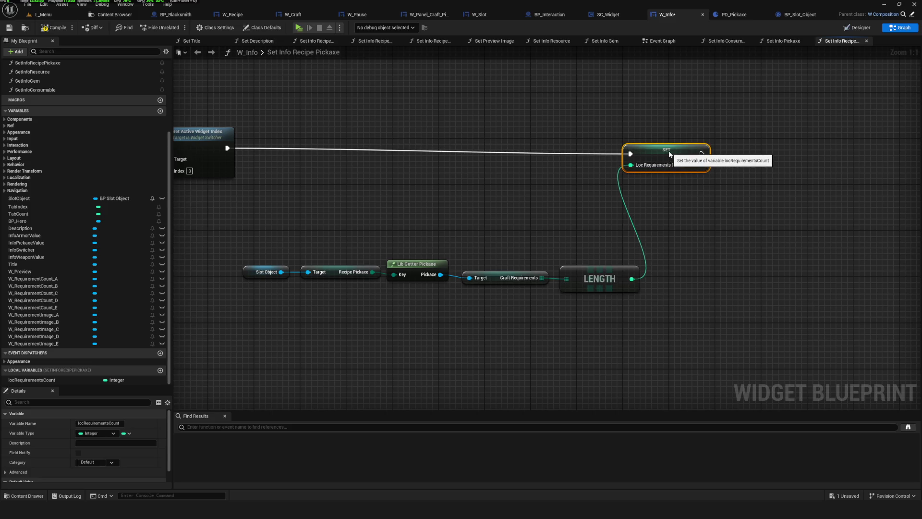
pyautogui.moveTo(288, 236)
pyautogui.mouseDown()
pyautogui.moveTo(602, 284)
pyautogui.moveTo(590, 198)
pyautogui.mouseUp()
pyautogui.moveTo(667, 149); pyautogui.dragTo(715, 145)
pyautogui.moveTo(230, 168)
pyautogui.mouseDown()
pyautogui.moveTo(525, 220)
pyautogui.moveTo(579, 196)
pyautogui.mouseUp()
pyautogui.moveTo(580, 196)
pyautogui.mouseDown()
pyautogui.moveTo(619, 184)
pyautogui.moveTo(608, 190)
pyautogui.mouseUp()
pyautogui.scroll(-4, 642, 197)
pyautogui.scroll(3, 637, 204)
pyautogui.scroll(-1, 637, 204)
pyautogui.scroll(2, 576, 205)
# Step: Add a Print String after the setter that prints locRequirementsCount, then save
pyautogui.moveTo(550, 197)
pyautogui.mouseDown()
pyautogui.moveTo(623, 201)
pyautogui.moveTo(550, 194)
pyautogui.moveTo(656, 192)
pyautogui.mouseUp()
pyautogui.write('prt')
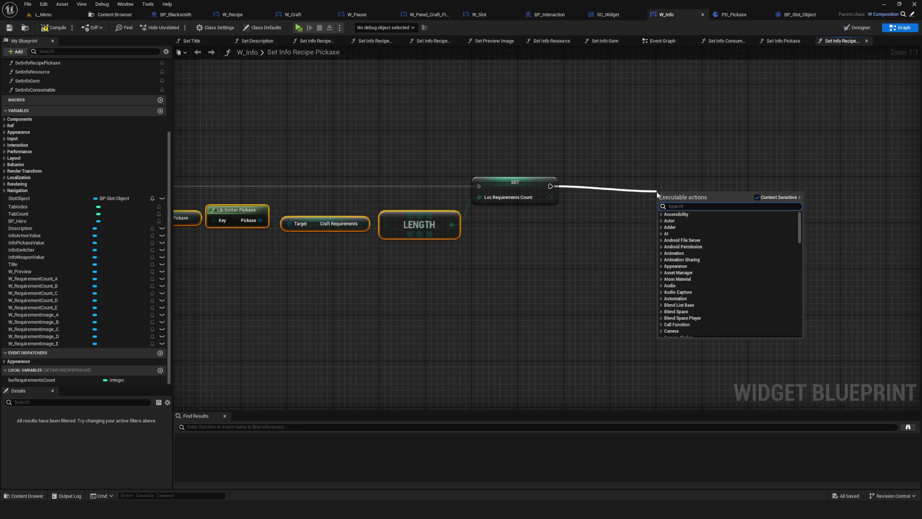
pyautogui.press('BackSpace')
pyautogui.press('BackSpace')
pyautogui.press('BackSpace')
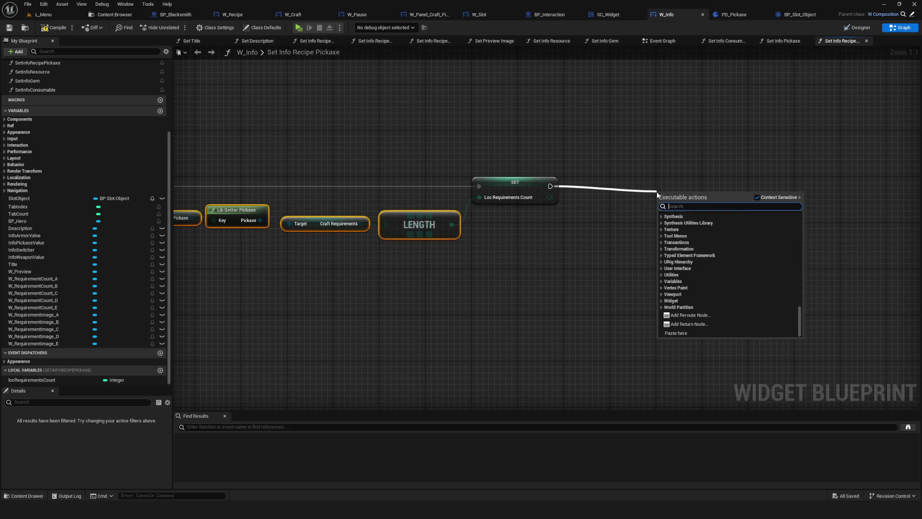
pyautogui.write('print')
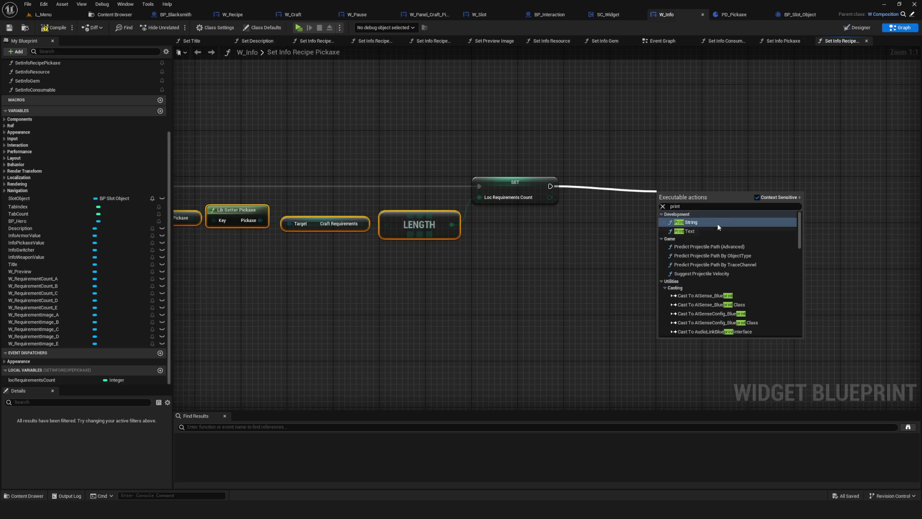
pyautogui.click(716, 223)
pyautogui.moveTo(549, 197); pyautogui.dragTo(663, 215)
pyautogui.hotkey('ctrl', 's')
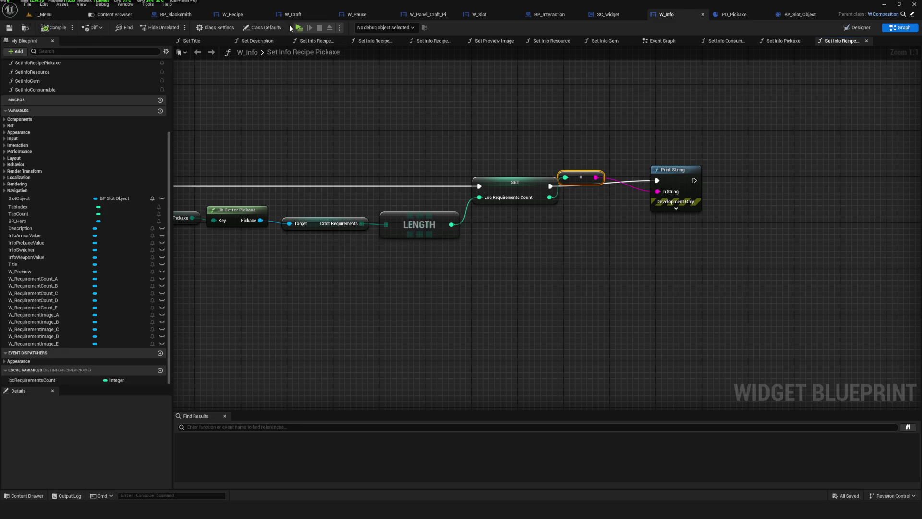
pyautogui.hotkey('alt', 'p')
# Step: Start a new game, open the craft panel and check printed counts for Pickaxes A–E
pyautogui.click(469, 225)
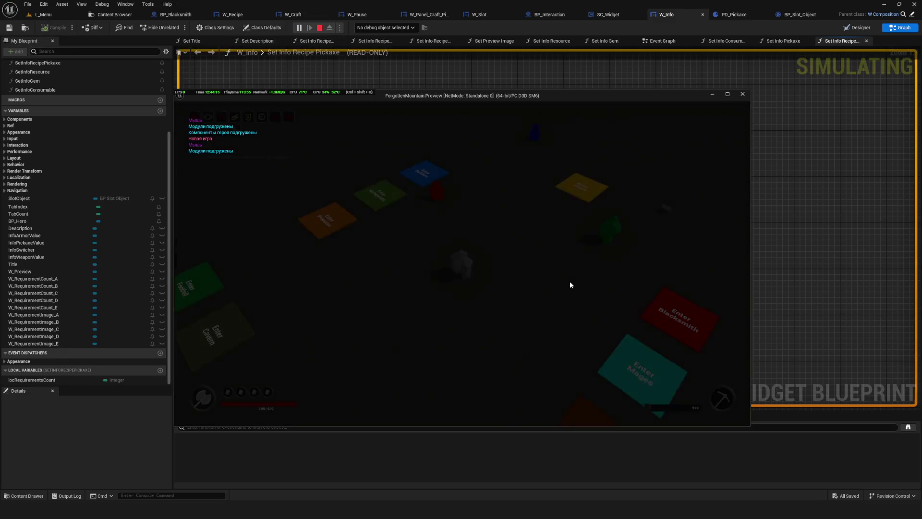
pyautogui.press('w')
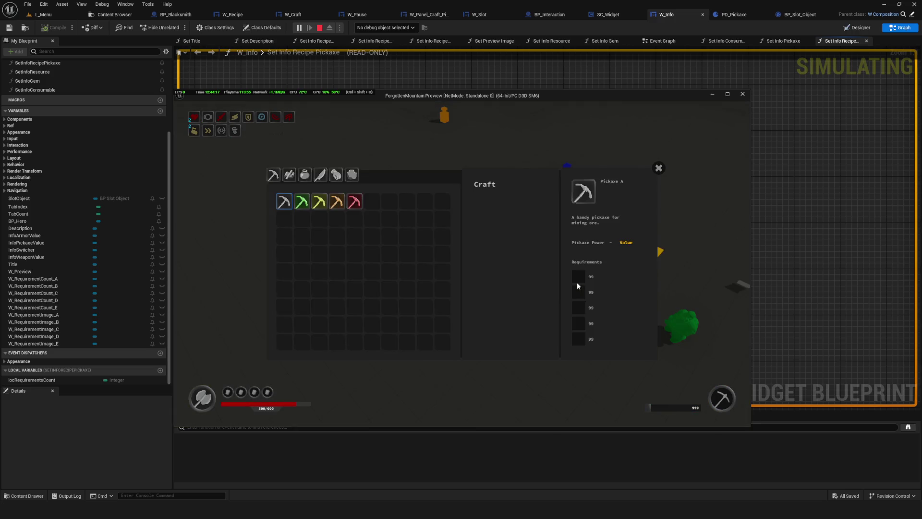
pyautogui.click(301, 201)
pyautogui.click(319, 202)
pyautogui.click(337, 202)
pyautogui.click(354, 202)
pyautogui.click(283, 201)
pyautogui.click(302, 202)
pyautogui.click(319, 201)
pyautogui.click(337, 201)
pyautogui.click(355, 201)
pyautogui.click(372, 201)
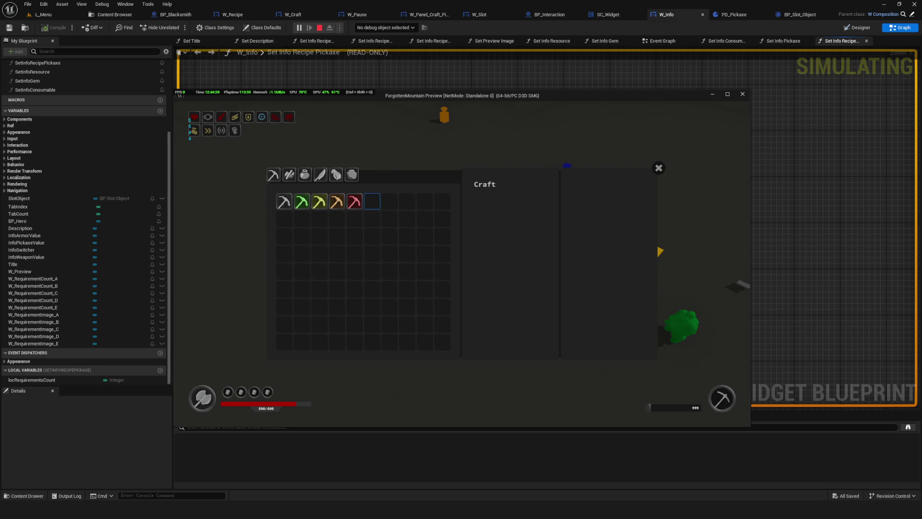
pyautogui.click(337, 201)
pyautogui.click(319, 201)
pyautogui.click(355, 202)
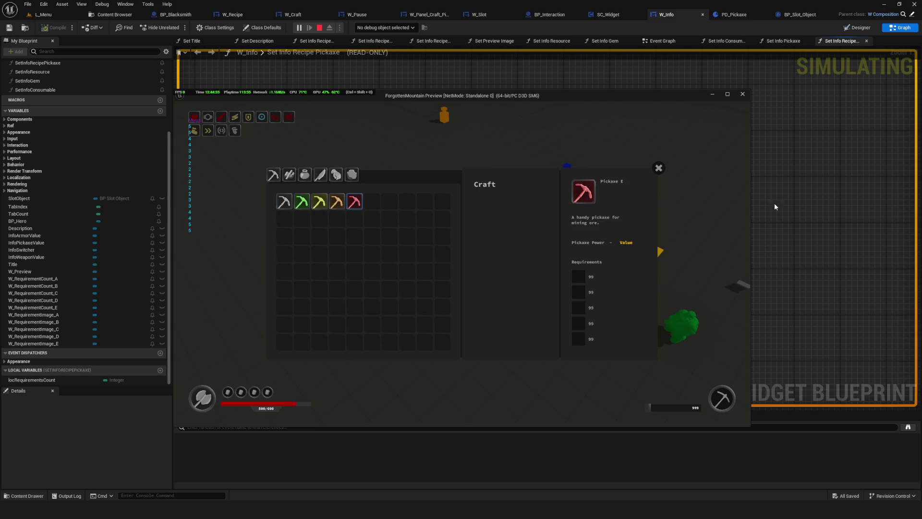
# Step: Close the craft panel and preview, then move Print String and its conversion node right
pyautogui.press('Escape')
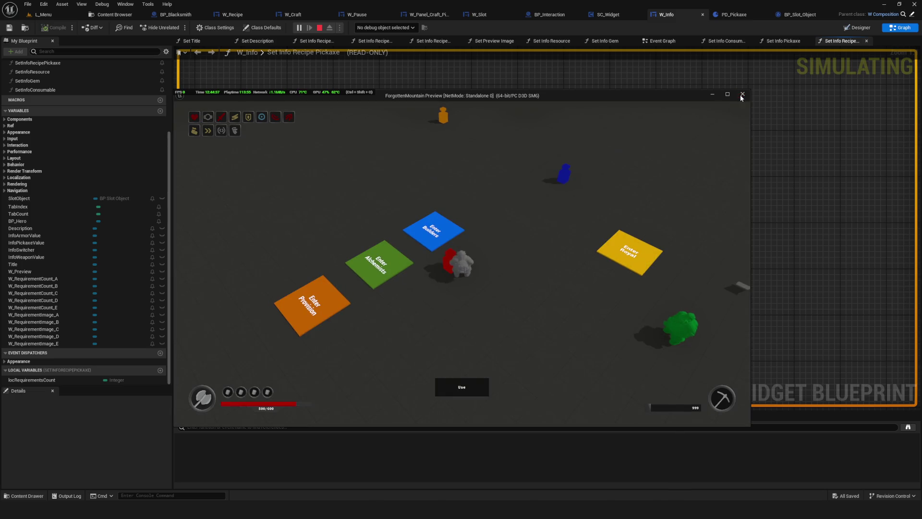
pyautogui.click(741, 98)
pyautogui.scroll(-3, 507, 246)
pyautogui.scroll(3, 529, 247)
pyautogui.moveTo(445, 166); pyautogui.dragTo(581, 294)
pyautogui.moveTo(459, 209)
pyautogui.mouseDown()
pyautogui.moveTo(482, 207)
pyautogui.moveTo(486, 243)
pyautogui.mouseUp()
pyautogui.click(482, 207)
# Step: Save, review the Slot Object-to-Print String chain, and delete Print String and its conversion node
pyautogui.hotkey('ctrl', 's')
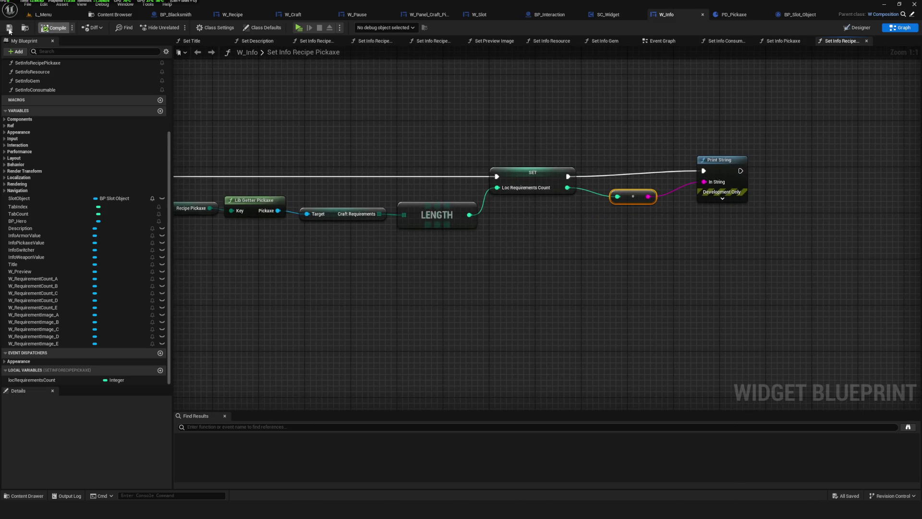
pyautogui.scroll(-6, 437, 197)
pyautogui.scroll(5, 364, 232)
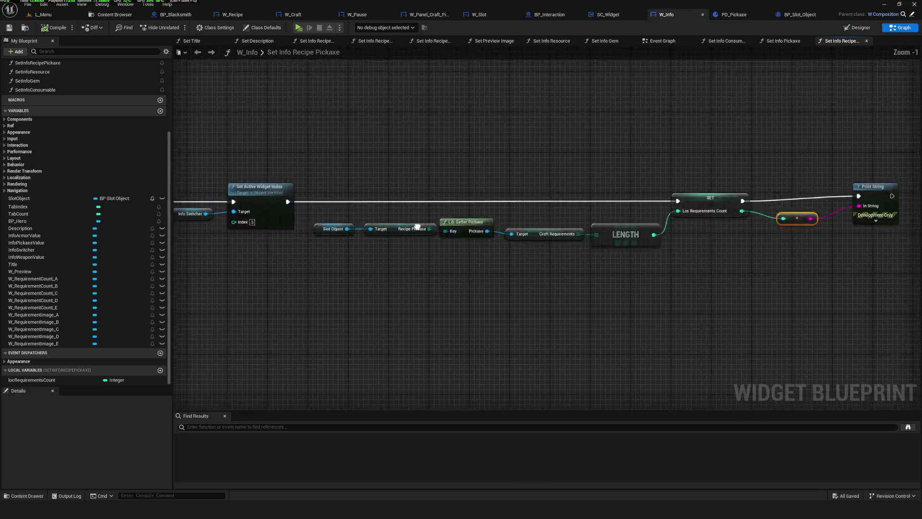
pyautogui.scroll(-2, 364, 231)
pyautogui.scroll(2, 364, 231)
pyautogui.moveTo(365, 232)
pyautogui.mouseDown()
pyautogui.moveTo(473, 205)
pyautogui.moveTo(595, 197)
pyautogui.moveTo(491, 211)
pyautogui.moveTo(582, 197)
pyautogui.mouseUp()
pyautogui.scroll(1, 582, 197)
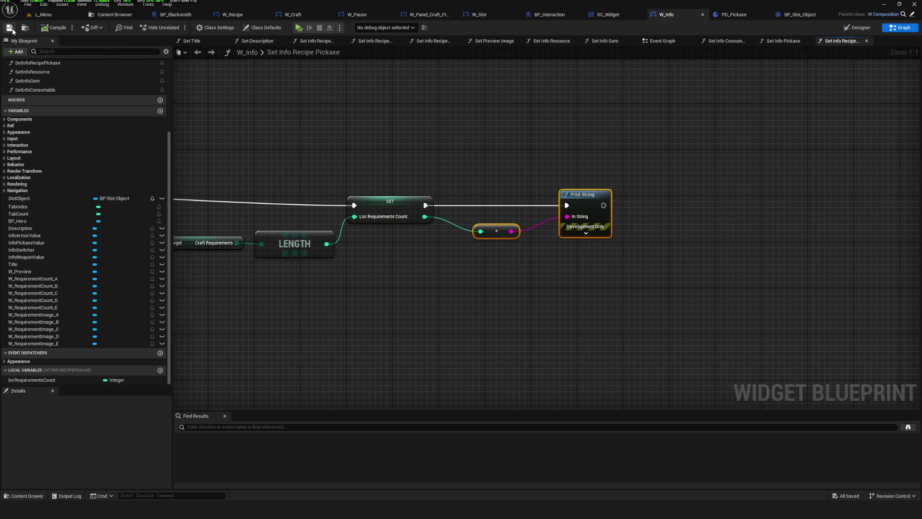
pyautogui.moveTo(500, 274); pyautogui.dragTo(574, 255)
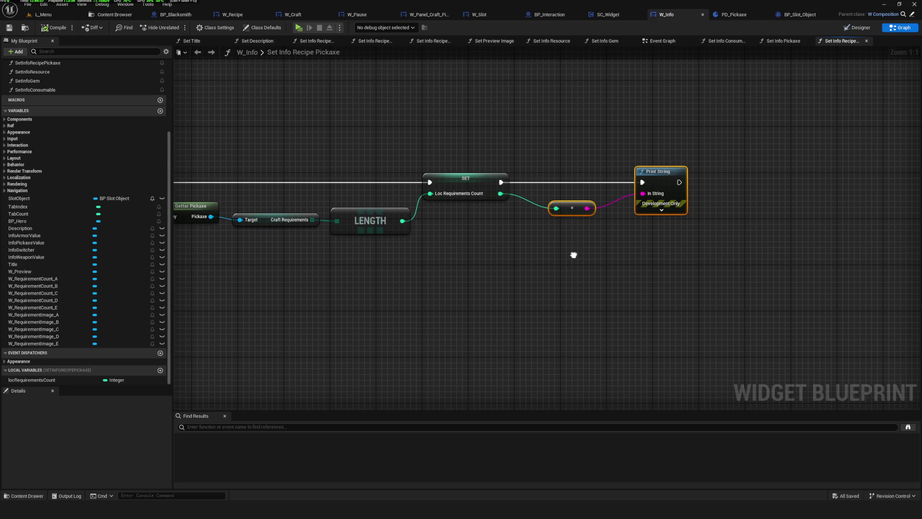
pyautogui.scroll(-5, 575, 217)
pyautogui.scroll(4, 563, 243)
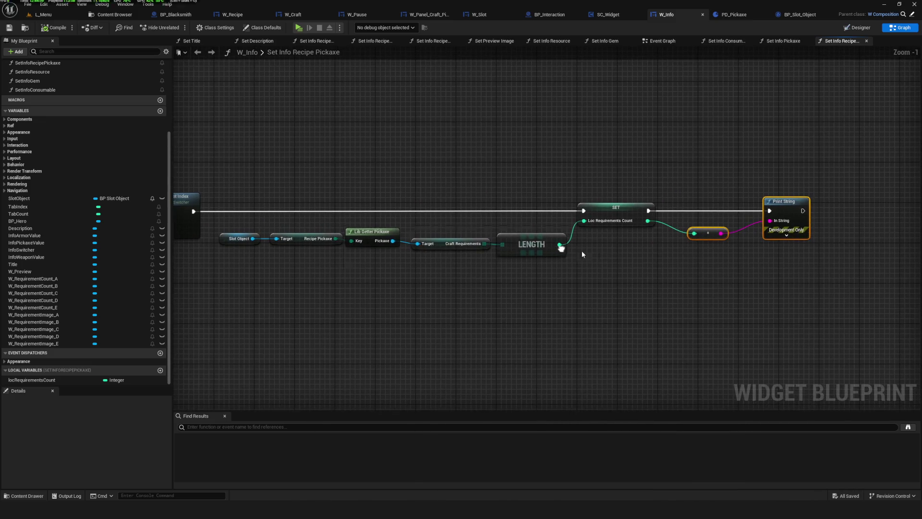
pyautogui.moveTo(647, 254); pyautogui.dragTo(645, 255)
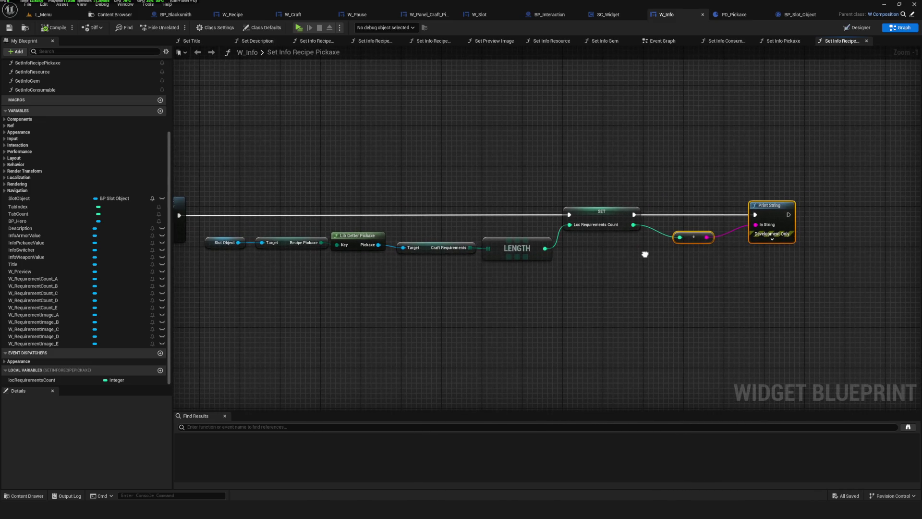
pyautogui.moveTo(702, 259); pyautogui.dragTo(660, 268)
pyautogui.moveTo(424, 184); pyautogui.dragTo(394, 188)
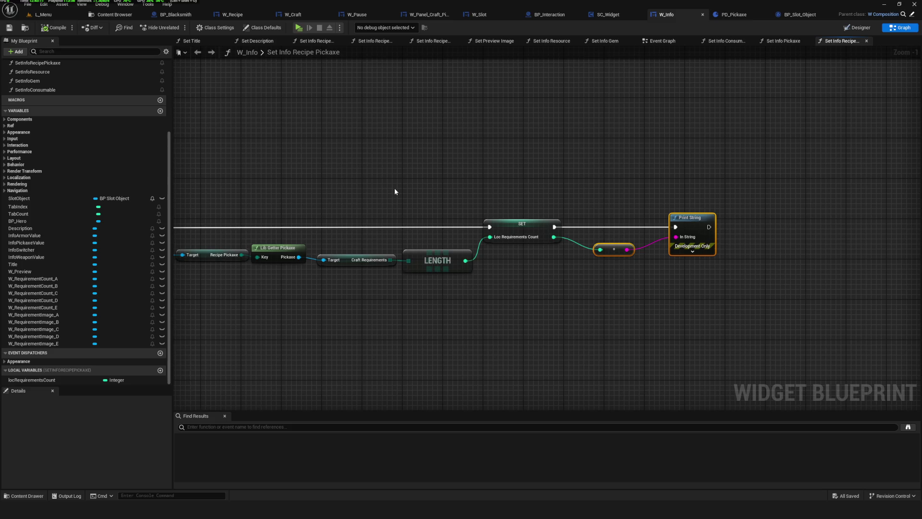
pyautogui.moveTo(395, 192); pyautogui.dragTo(374, 189)
pyautogui.press('Delete')
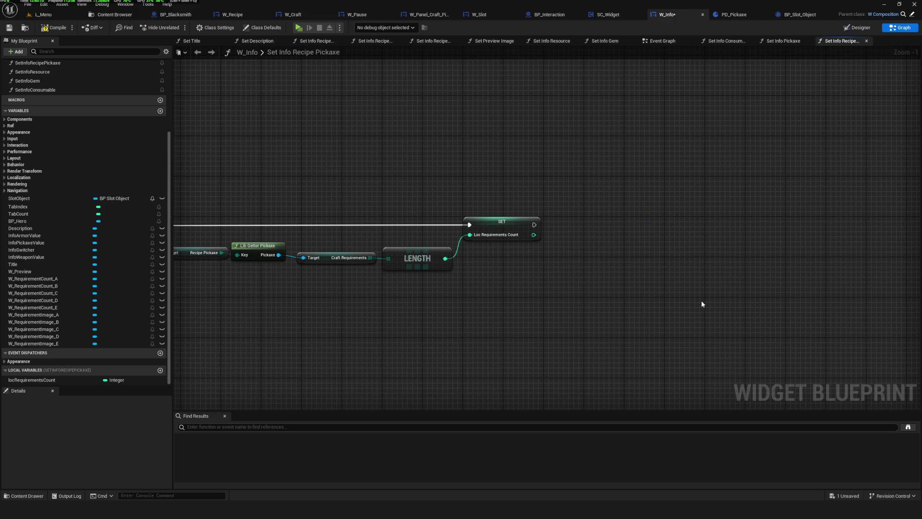
# Step: Create a local variable from the selected chain and name it locRequirementsCounts
pyautogui.scroll(-7, 569, 255)
pyautogui.scroll(4, 450, 206)
pyautogui.moveTo(450, 205); pyautogui.dragTo(686, 278)
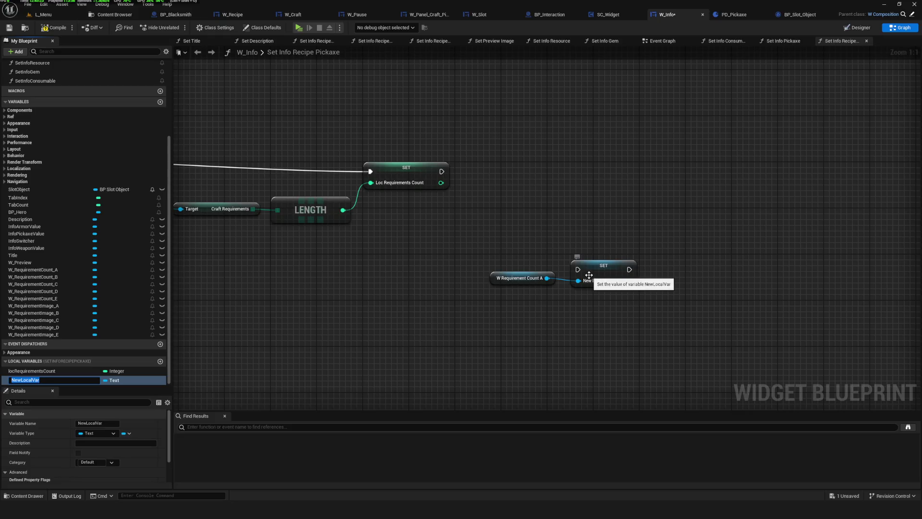
pyautogui.write('locRe')
pyautogui.write('quirementsIma')
pyautogui.write('ges')
pyautogui.press('Return')
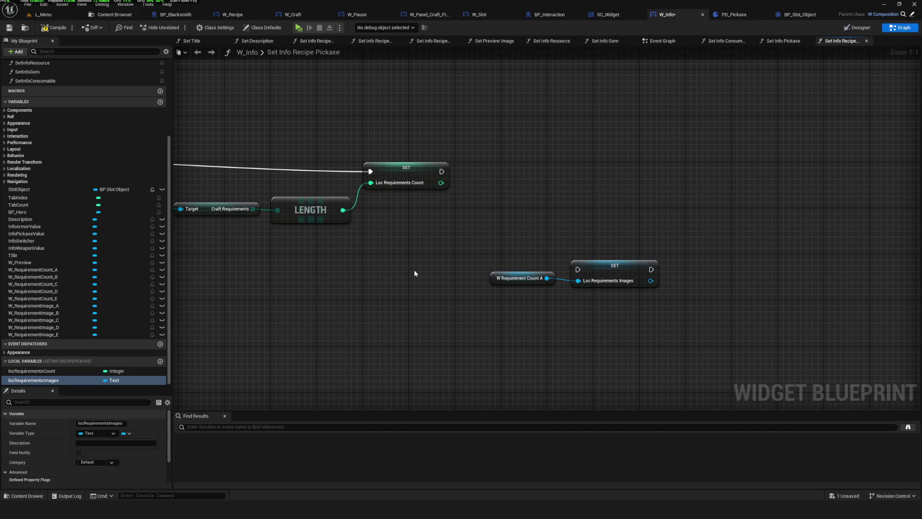
pyautogui.doubleClick(51, 380)
pyautogui.moveTo(62, 379); pyautogui.dragTo(47, 387)
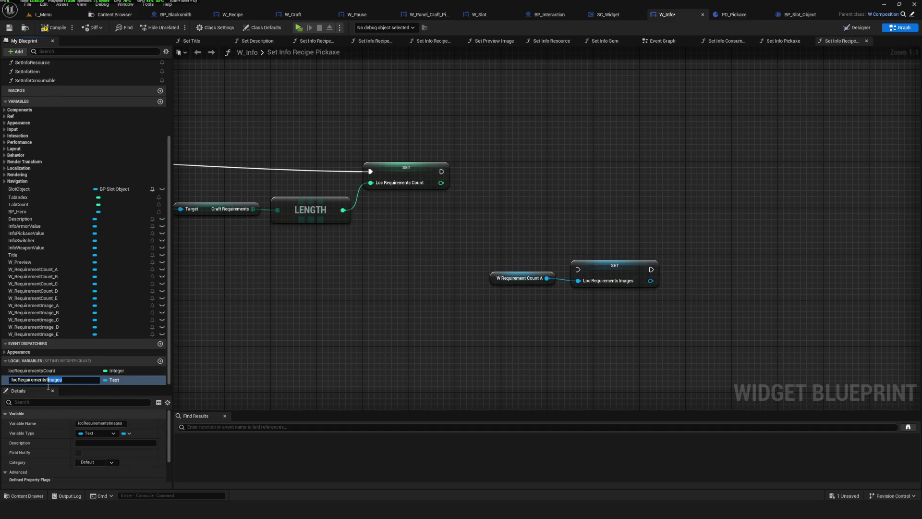
pyautogui.write('TT')
pyautogui.press('BackSpace')
pyautogui.write('Co')
pyautogui.write('unts')
pyautogui.press('Return')
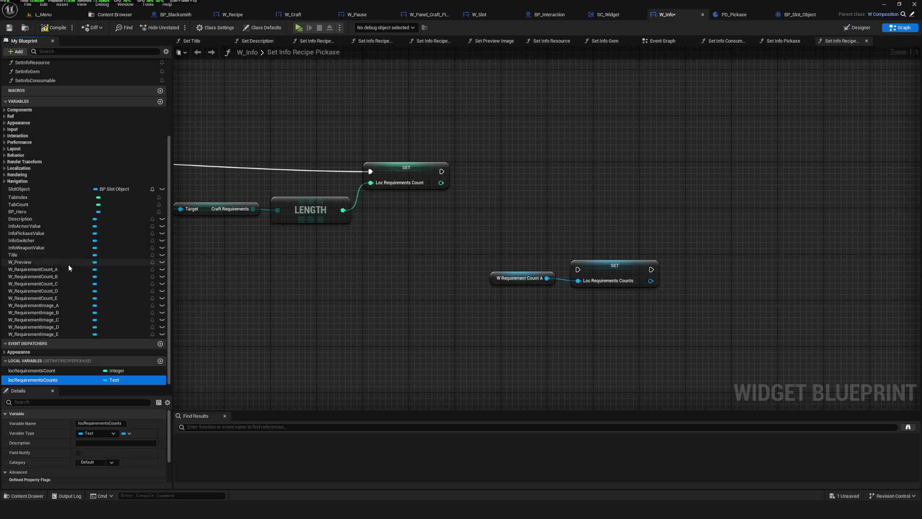
# Step: Promote a W_RequirementImage_A getter to a local variable named locRequirementImages
pyautogui.click(54, 306)
pyautogui.moveTo(51, 307)
pyautogui.mouseDown()
pyautogui.moveTo(603, 312)
pyautogui.moveTo(661, 296)
pyautogui.moveTo(502, 354)
pyautogui.moveTo(574, 316)
pyautogui.mouseUp()
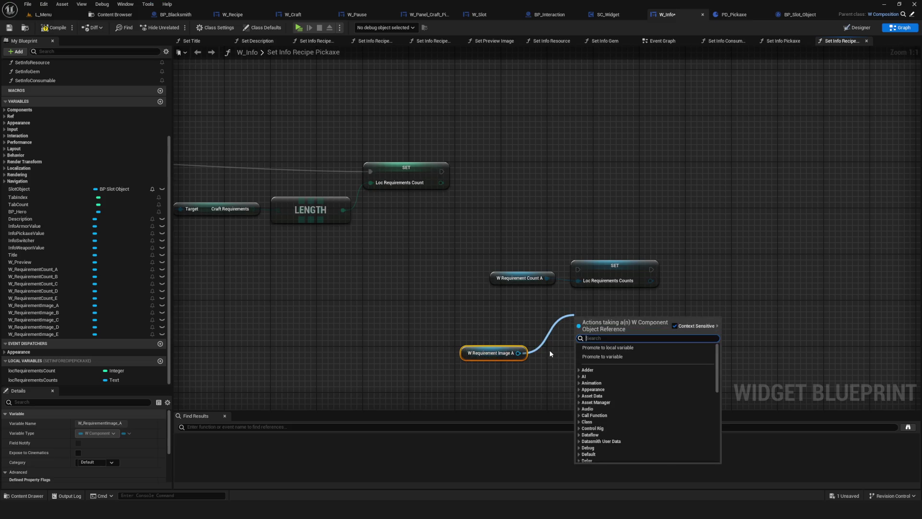
pyautogui.click(608, 347)
pyautogui.write('locR')
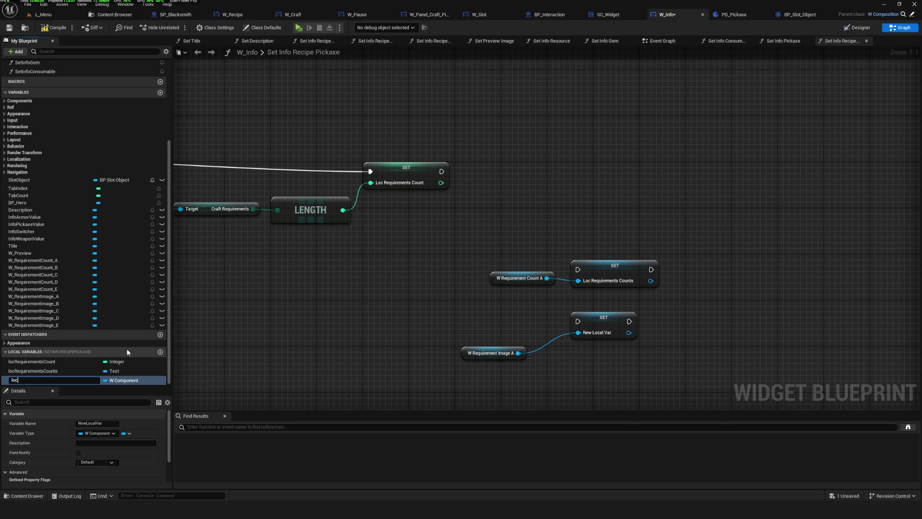
pyautogui.write('equirement')
pyautogui.write('Counts')
pyautogui.press('BackSpace')
pyautogui.press('BackSpace')
pyautogui.press('BackSpace')
pyautogui.write('Images')
pyautogui.press('Return')
pyautogui.moveTo(59, 383); pyautogui.dragTo(104, 371)
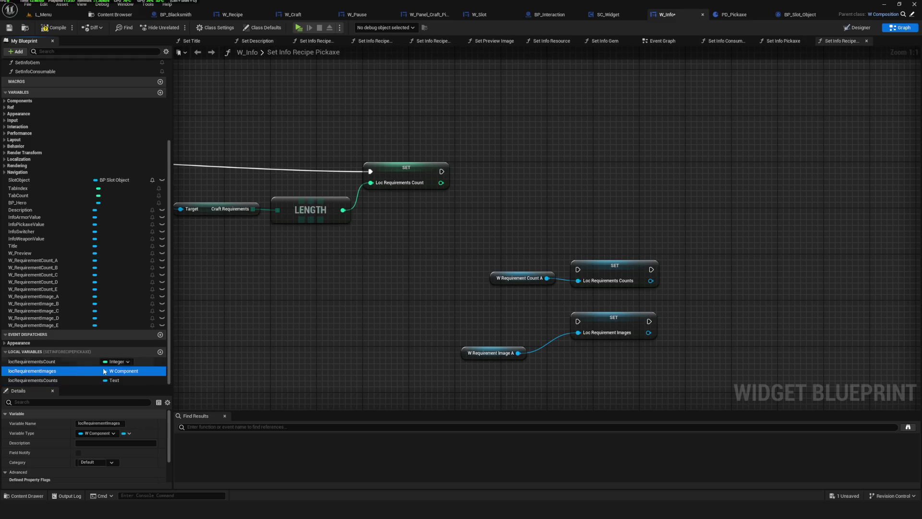
# Step: Make locRequirementImages and locRequirementsCounts arrays, then compile and save
pyautogui.click(127, 433)
pyautogui.click(110, 453)
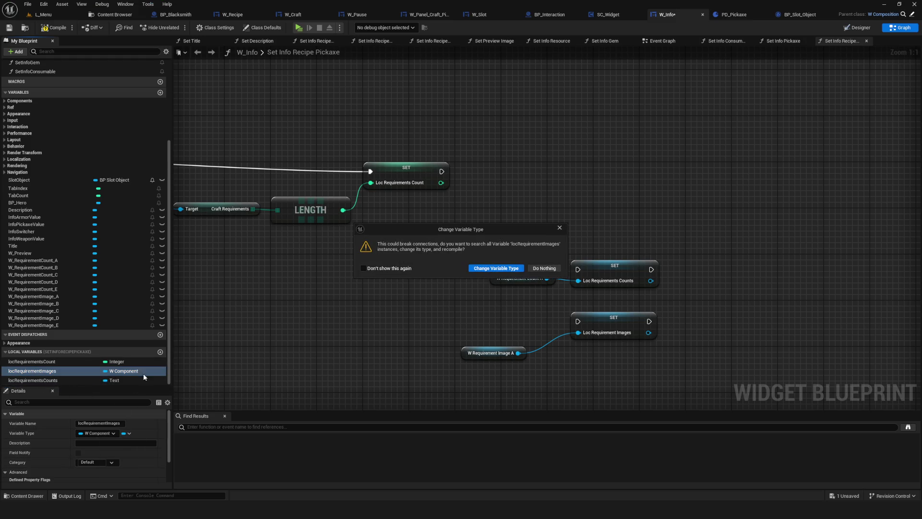
pyautogui.click(487, 268)
pyautogui.click(32, 380)
pyautogui.click(127, 434)
pyautogui.click(116, 453)
pyautogui.click(494, 267)
pyautogui.click(54, 28)
pyautogui.click(9, 27)
pyautogui.click(522, 278)
pyautogui.keyDown('ctrl'); pyautogui.click(493, 353); pyautogui.keyUp('ctrl')
# Step: Delete the two getters and chain the first SET, Images SET and Counts SET by exec wires
pyautogui.press('Delete')
pyautogui.click(614, 267)
pyautogui.moveTo(614, 267)
pyautogui.mouseDown()
pyautogui.moveTo(603, 227)
pyautogui.moveTo(555, 169)
pyautogui.mouseUp()
pyautogui.moveTo(444, 168)
pyautogui.mouseDown()
pyautogui.moveTo(524, 166)
pyautogui.moveTo(432, 161)
pyautogui.moveTo(608, 166)
pyautogui.mouseUp()
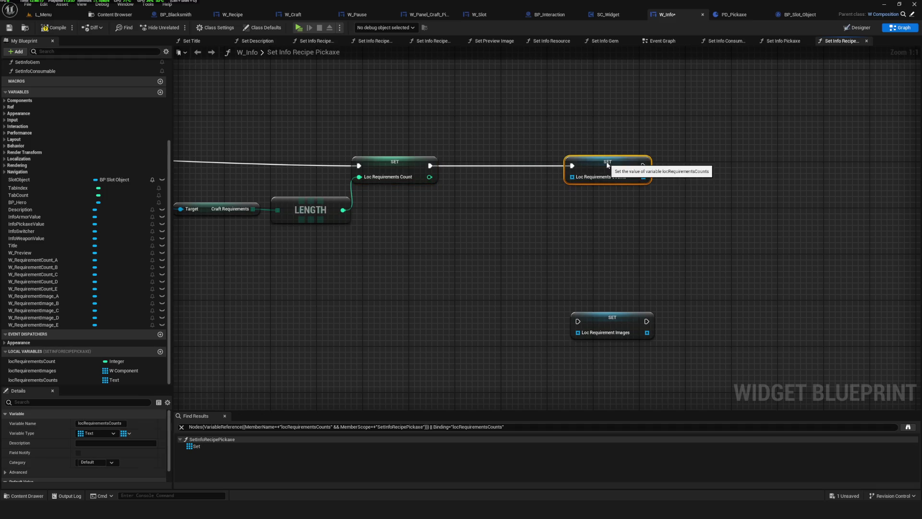
pyautogui.moveTo(631, 314)
pyautogui.mouseDown()
pyautogui.moveTo(731, 159)
pyautogui.moveTo(545, 185)
pyautogui.mouseUp()
pyautogui.moveTo(601, 164); pyautogui.dragTo(756, 166)
pyautogui.moveTo(526, 195); pyautogui.dragTo(584, 154)
pyautogui.moveTo(430, 165)
pyautogui.mouseDown()
pyautogui.moveTo(549, 154)
pyautogui.moveTo(574, 172)
pyautogui.mouseUp()
pyautogui.moveTo(758, 174); pyautogui.dragTo(729, 174)
pyautogui.moveTo(612, 166); pyautogui.dragTo(613, 169)
pyautogui.moveTo(697, 170); pyautogui.dragTo(699, 166)
# Step: Add a Make Array feeding the Images SET and place W Requirement Image A–E getters
pyautogui.moveTo(216, 188); pyautogui.dragTo(338, 202)
pyautogui.moveTo(579, 200); pyautogui.dragTo(484, 212)
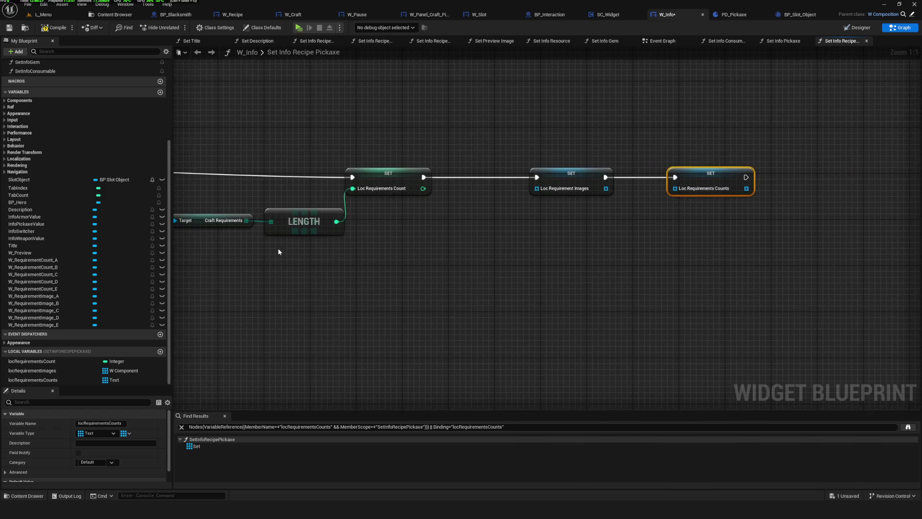
pyautogui.moveTo(534, 188); pyautogui.dragTo(527, 204)
pyautogui.write('make')
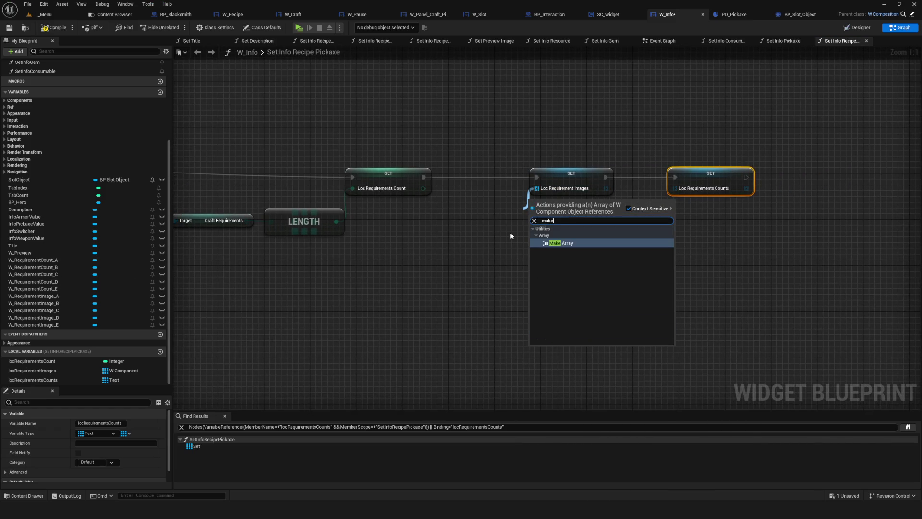
pyautogui.click(580, 244)
pyautogui.moveTo(564, 175)
pyautogui.mouseDown()
pyautogui.moveTo(701, 173)
pyautogui.moveTo(676, 174)
pyautogui.mouseUp()
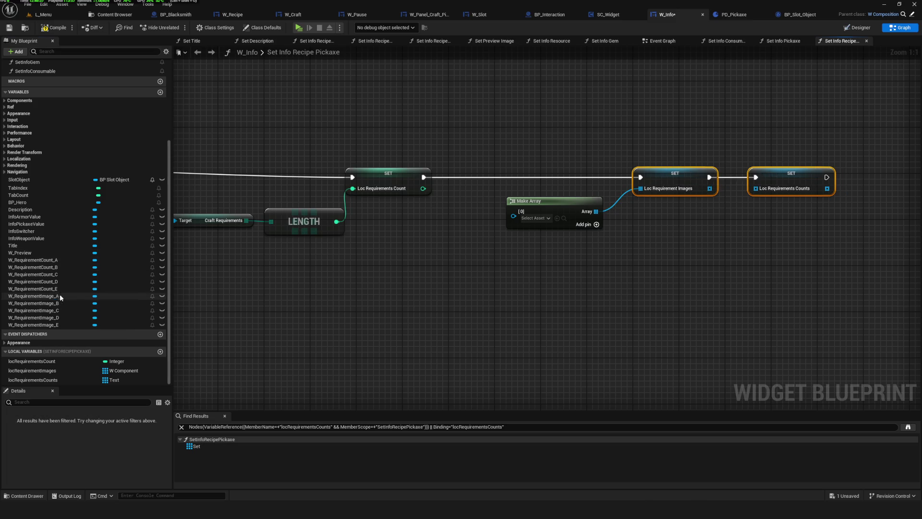
pyautogui.moveTo(60, 296); pyautogui.dragTo(481, 275)
pyautogui.moveTo(33, 303); pyautogui.dragTo(417, 309)
pyautogui.moveTo(34, 310); pyautogui.dragTo(406, 332)
pyautogui.moveTo(57, 321)
pyautogui.mouseDown()
pyautogui.moveTo(326, 358)
pyautogui.moveTo(330, 370)
pyautogui.mouseUp()
pyautogui.moveTo(288, 269); pyautogui.dragTo(567, 388)
pyautogui.moveTo(510, 266)
pyautogui.mouseDown()
pyautogui.moveTo(470, 241)
pyautogui.moveTo(519, 206)
pyautogui.mouseUp()
# Step: Expand the images Make Array to five inputs and wire Image A–E into [0]–[4]
pyautogui.moveTo(406, 278); pyautogui.dragTo(386, 252)
pyautogui.click(555, 211)
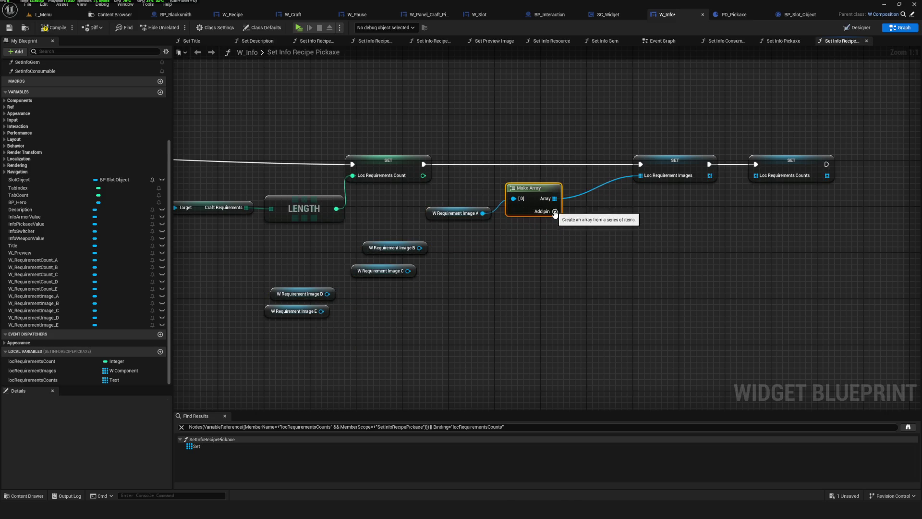
pyautogui.click(597, 212)
pyautogui.click(596, 212)
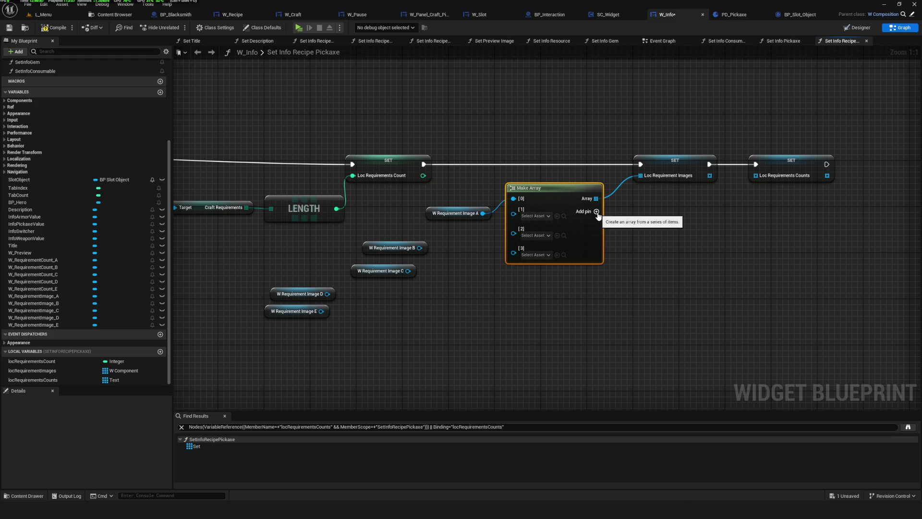
pyautogui.click(597, 212)
pyautogui.moveTo(420, 247); pyautogui.dragTo(513, 209)
pyautogui.moveTo(408, 271); pyautogui.dragTo(514, 222)
pyautogui.moveTo(379, 251); pyautogui.dragTo(436, 239)
pyautogui.moveTo(384, 272); pyautogui.dragTo(462, 256)
pyautogui.moveTo(327, 294)
pyautogui.mouseDown()
pyautogui.moveTo(527, 259)
pyautogui.moveTo(514, 233)
pyautogui.mouseUp()
pyautogui.moveTo(291, 297)
pyautogui.mouseDown()
pyautogui.moveTo(464, 273)
pyautogui.moveTo(431, 273)
pyautogui.moveTo(449, 275)
pyautogui.mouseUp()
pyautogui.moveTo(321, 311); pyautogui.dragTo(514, 241)
pyautogui.moveTo(277, 316); pyautogui.dragTo(444, 293)
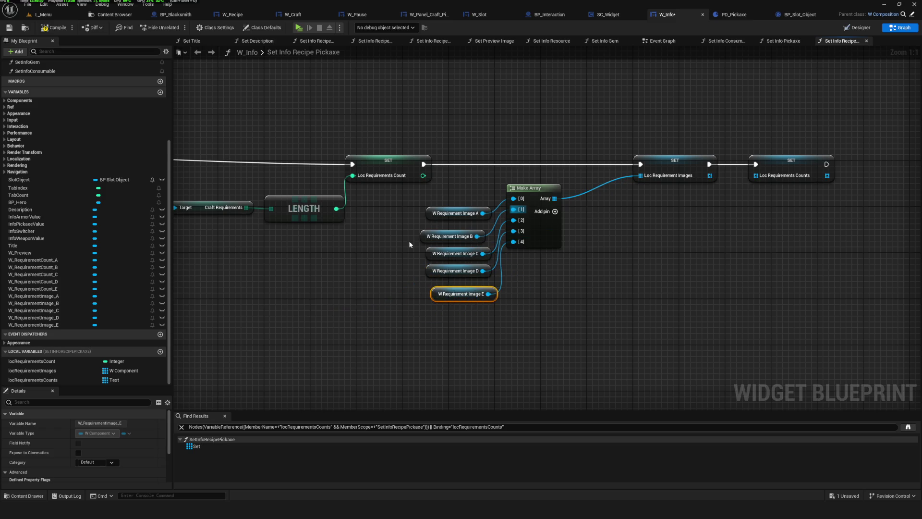
pyautogui.moveTo(419, 196); pyautogui.dragTo(560, 295)
pyautogui.moveTo(537, 182); pyautogui.dragTo(478, 182)
# Step: Add a five-input Make Array feeding the Counts SET
pyautogui.moveTo(650, 182)
pyautogui.mouseDown()
pyautogui.moveTo(684, 182)
pyautogui.moveTo(634, 208)
pyautogui.moveTo(581, 197)
pyautogui.mouseUp()
pyautogui.write('make')
pyautogui.press('Return')
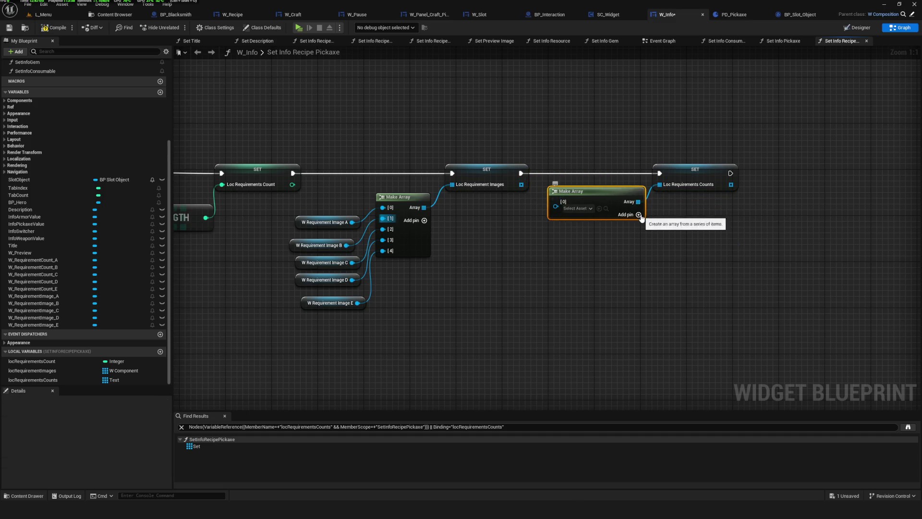
pyautogui.click(639, 214)
pyautogui.click(640, 217)
pyautogui.click(640, 218)
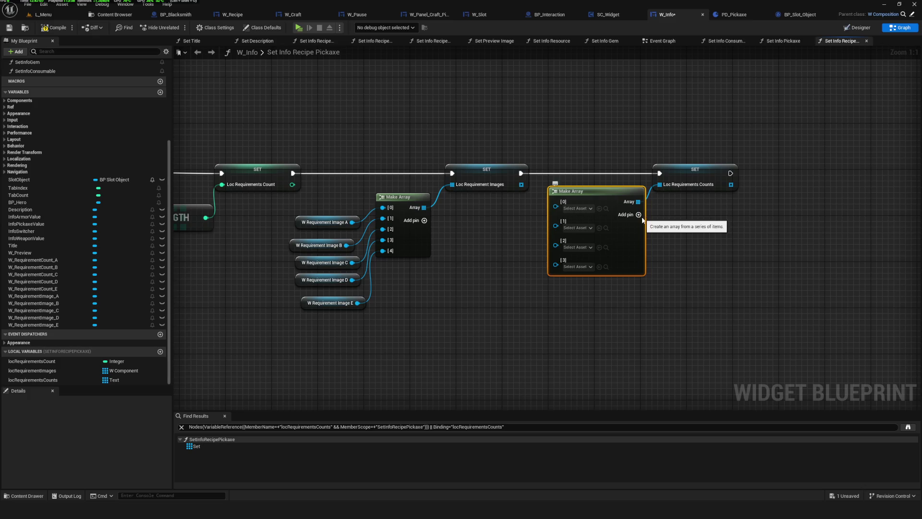
pyautogui.click(642, 218)
pyautogui.keyDown('ctrl'); pyautogui.click(655, 151); pyautogui.keyUp('ctrl')
pyautogui.moveTo(655, 152); pyautogui.dragTo(701, 151)
pyautogui.moveTo(604, 230); pyautogui.dragTo(601, 228)
# Step: Wire W Requirement Count A–E into the counts Make Array inputs [0]–[4]
pyautogui.moveTo(38, 260)
pyautogui.mouseDown()
pyautogui.moveTo(639, 229)
pyautogui.moveTo(600, 206)
pyautogui.moveTo(663, 186)
pyautogui.mouseUp()
pyautogui.moveTo(71, 271)
pyautogui.mouseDown()
pyautogui.moveTo(637, 222)
pyautogui.moveTo(663, 196)
pyautogui.mouseUp()
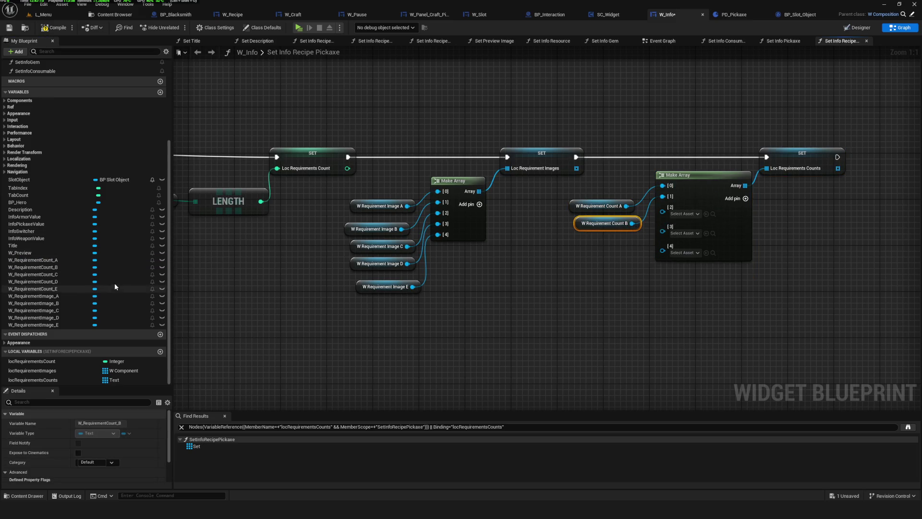
pyautogui.moveTo(96, 274)
pyautogui.mouseDown()
pyautogui.moveTo(578, 237)
pyautogui.moveTo(662, 207)
pyautogui.mouseUp()
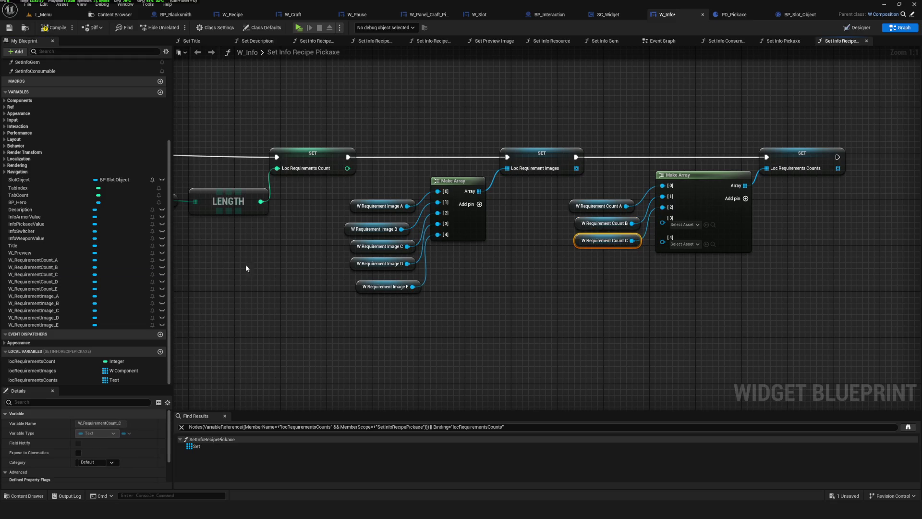
pyautogui.moveTo(33, 282); pyautogui.dragTo(290, 285)
pyautogui.moveTo(574, 255); pyautogui.dragTo(560, 253)
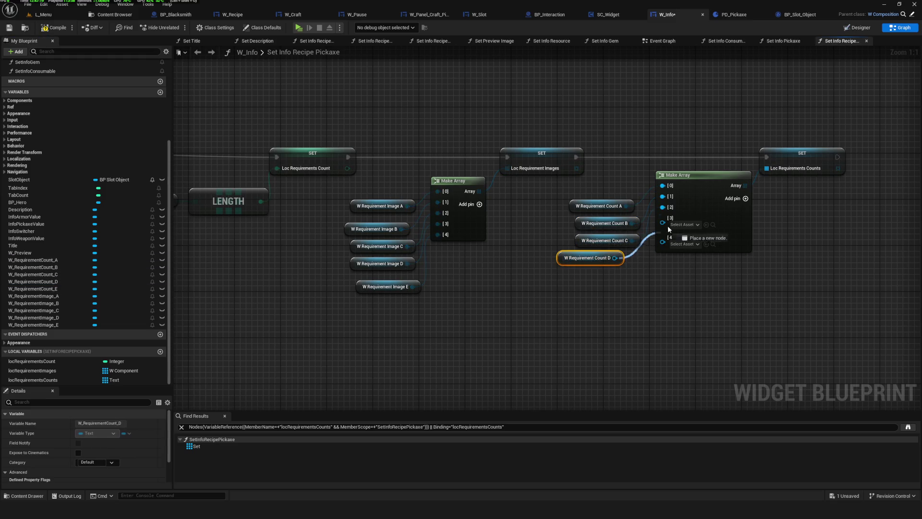
pyautogui.moveTo(615, 258); pyautogui.dragTo(663, 218)
pyautogui.moveTo(58, 289)
pyautogui.mouseDown()
pyautogui.moveTo(564, 281)
pyautogui.moveTo(662, 228)
pyautogui.mouseUp()
# Step: Shift all SET, Make Array and getter nodes right to tidy the graph
pyautogui.scroll(-3, 586, 277)
pyautogui.scroll(2, 469, 190)
pyautogui.moveTo(816, 336); pyautogui.dragTo(206, 173)
pyautogui.scroll(1, 500, 191)
pyautogui.moveTo(500, 191); pyautogui.dragTo(530, 189)
pyautogui.scroll(-5, 531, 189)
pyautogui.scroll(5, 554, 237)
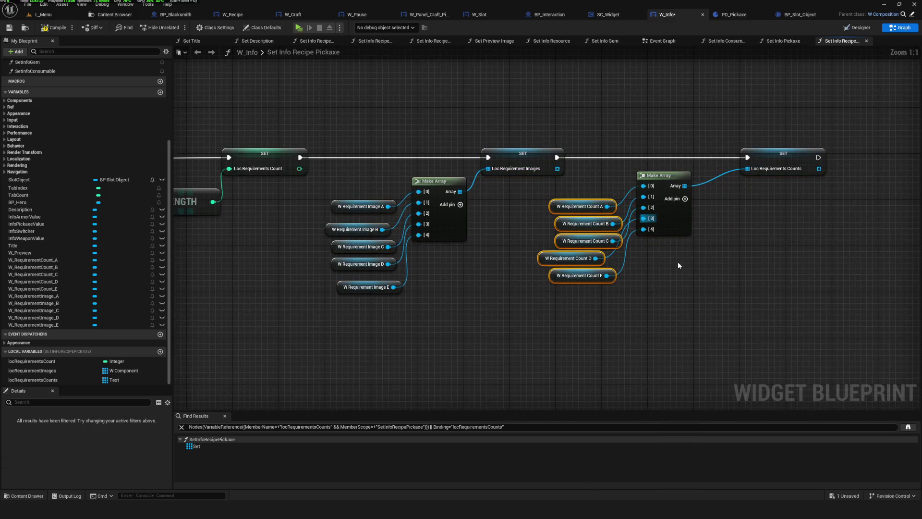
pyautogui.scroll(-3, 678, 261)
pyautogui.click(625, 240)
pyautogui.scroll(3, 624, 240)
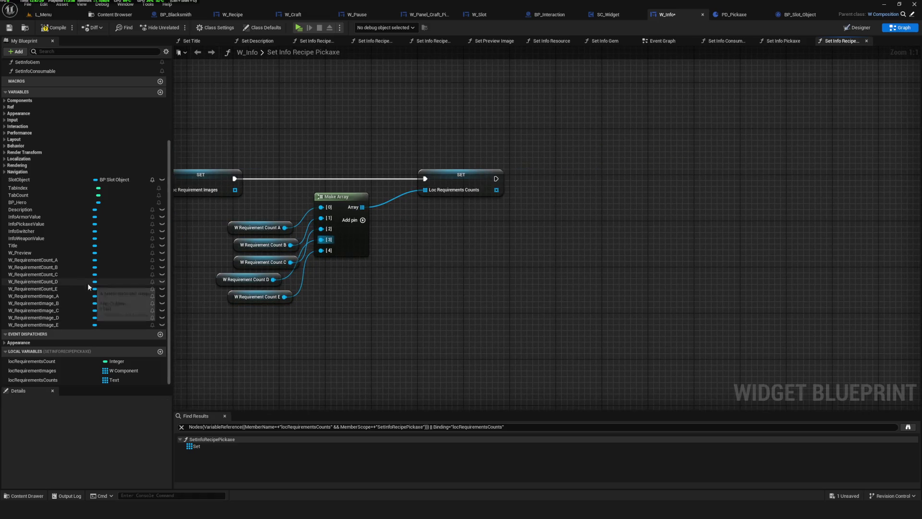
# Step: Add a For Loop node after the Counts SET
pyautogui.moveTo(532, 213)
pyautogui.mouseDown()
pyautogui.moveTo(725, 200)
pyautogui.moveTo(638, 208)
pyautogui.mouseUp()
pyautogui.moveTo(508, 178)
pyautogui.mouseDown()
pyautogui.moveTo(609, 173)
pyautogui.moveTo(500, 174)
pyautogui.moveTo(597, 189)
pyautogui.moveTo(615, 182)
pyautogui.mouseUp()
pyautogui.write('for loop')
pyautogui.press('Down')
pyautogui.press('Down')
pyautogui.press('Return')
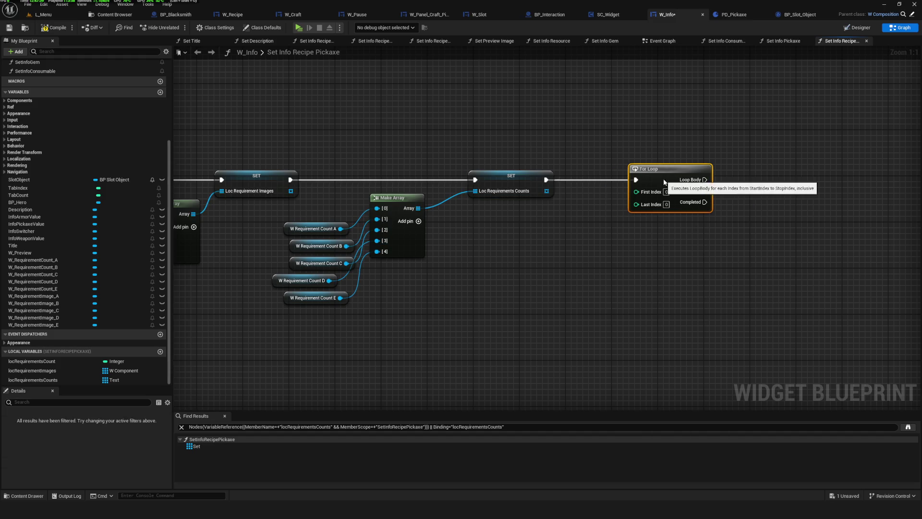
pyautogui.moveTo(664, 181); pyautogui.dragTo(675, 247)
pyautogui.moveTo(618, 249)
pyautogui.mouseDown()
pyautogui.moveTo(898, 245)
pyautogui.moveTo(599, 255)
pyautogui.mouseUp()
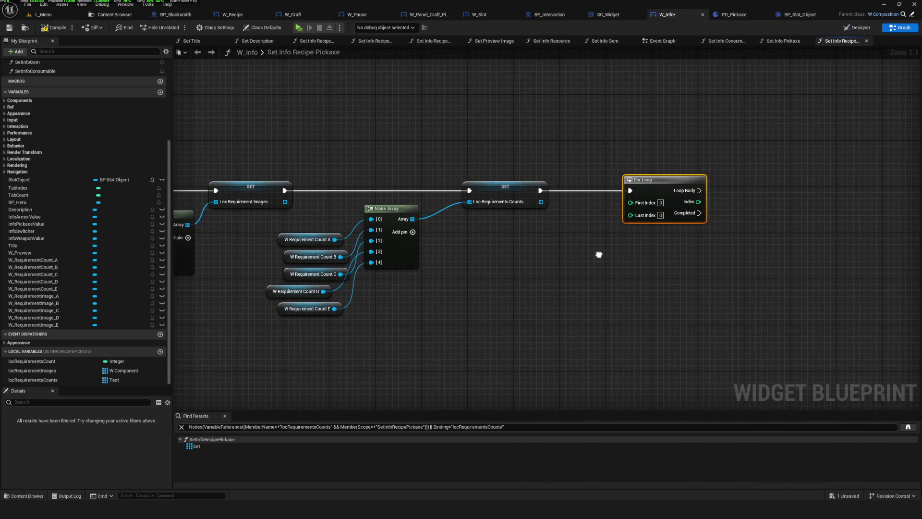
pyautogui.click(523, 269)
pyautogui.moveTo(472, 280); pyautogui.dragTo(563, 247)
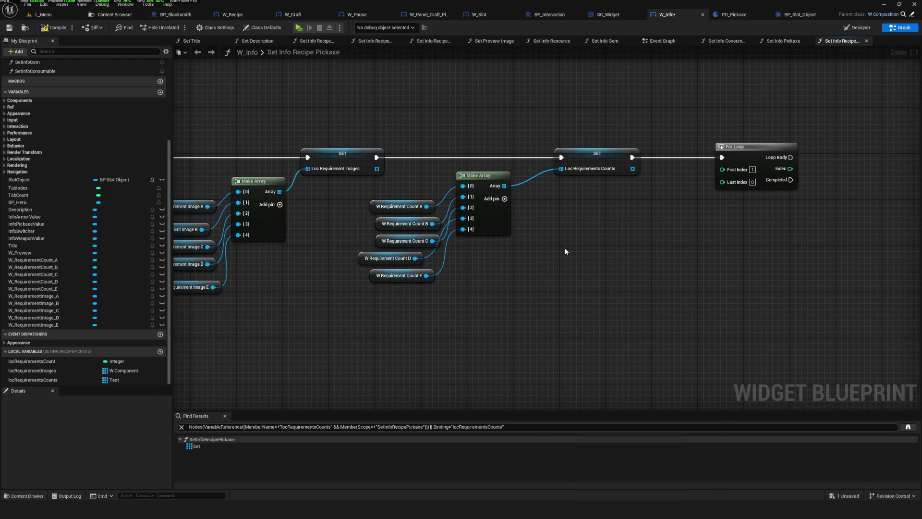
# Step: Wire Loc Requirements Count into the For Loop's Last Index and save
pyautogui.moveTo(32, 361)
pyautogui.mouseDown()
pyautogui.moveTo(745, 250)
pyautogui.moveTo(672, 216)
pyautogui.mouseUp()
pyautogui.moveTo(582, 221); pyautogui.dragTo(610, 197)
pyautogui.moveTo(638, 162); pyautogui.dragTo(748, 162)
pyautogui.moveTo(552, 226); pyautogui.dragTo(662, 203)
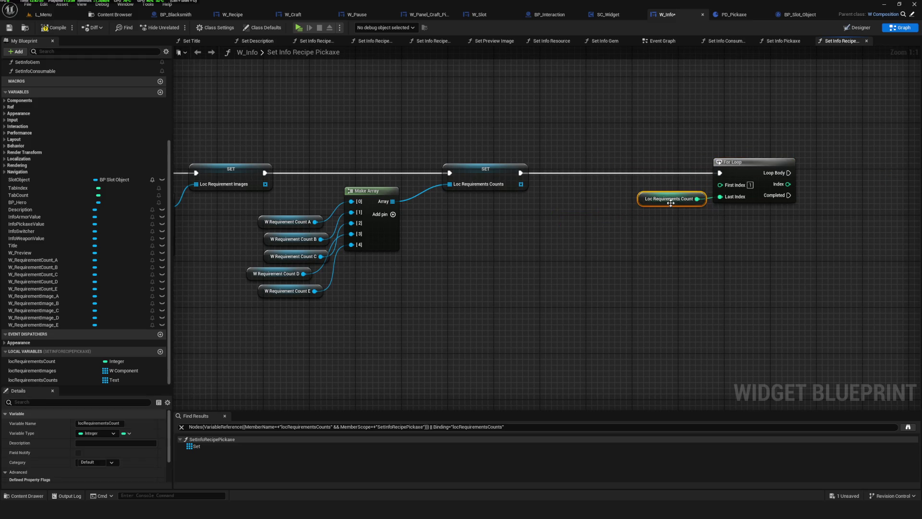
pyautogui.hotkey('ctrl', 's')
pyautogui.scroll(-2, 600, 211)
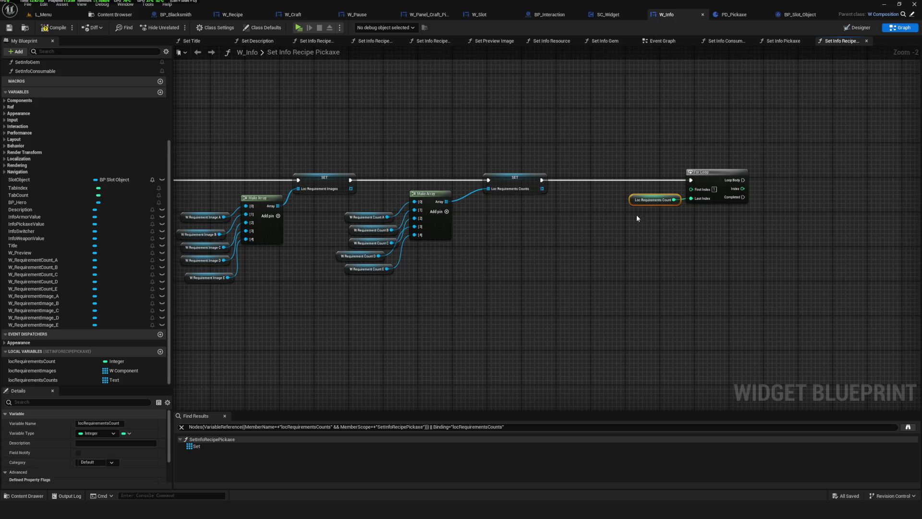
# Step: Get the Loc Requirement Images entry at the loop Index
pyautogui.moveTo(32, 370); pyautogui.dragTo(646, 209)
pyautogui.scroll(2, 577, 219)
pyautogui.write('get')
pyautogui.press('Return')
pyautogui.moveTo(504, 207)
pyautogui.mouseDown()
pyautogui.moveTo(640, 223)
pyautogui.moveTo(649, 240)
pyautogui.moveTo(698, 207)
pyautogui.mouseUp()
# Step: Set the fetched image's visibility to Visible on each Loop Body, then save
pyautogui.write('visi')
pyautogui.scroll(-2, 764, 316)
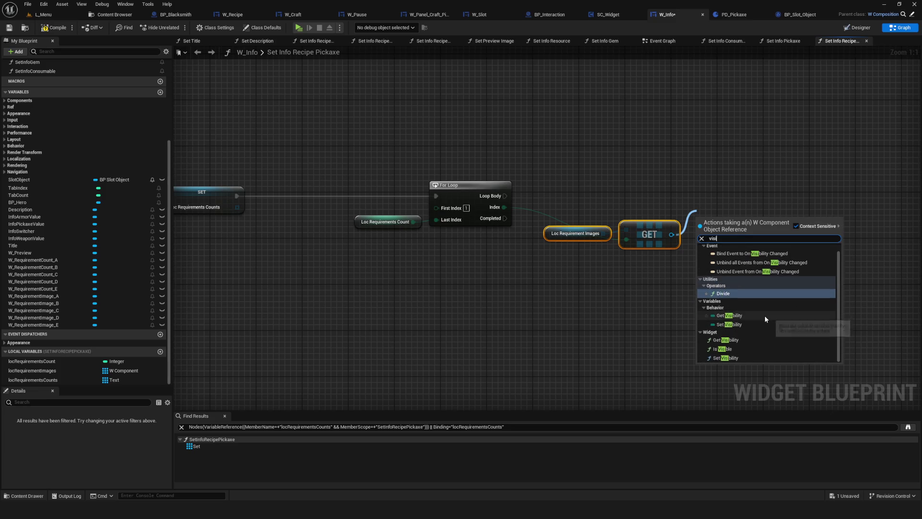
pyautogui.click(753, 358)
pyautogui.moveTo(504, 195)
pyautogui.mouseDown()
pyautogui.moveTo(682, 198)
pyautogui.moveTo(707, 208)
pyautogui.moveTo(747, 199)
pyautogui.mouseUp()
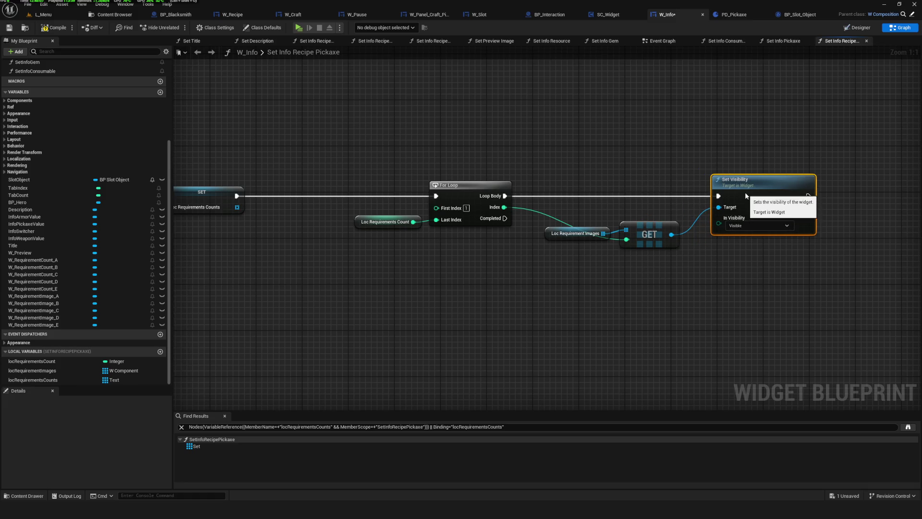
pyautogui.scroll(-5, 628, 258)
pyautogui.scroll(5, 628, 259)
pyautogui.hotkey('ctrl', 's')
pyautogui.moveTo(665, 284)
pyautogui.mouseDown()
pyautogui.moveTo(638, 284)
pyautogui.moveTo(683, 291)
pyautogui.moveTo(684, 278)
pyautogui.moveTo(650, 259)
pyautogui.moveTo(666, 256)
pyautogui.mouseUp()
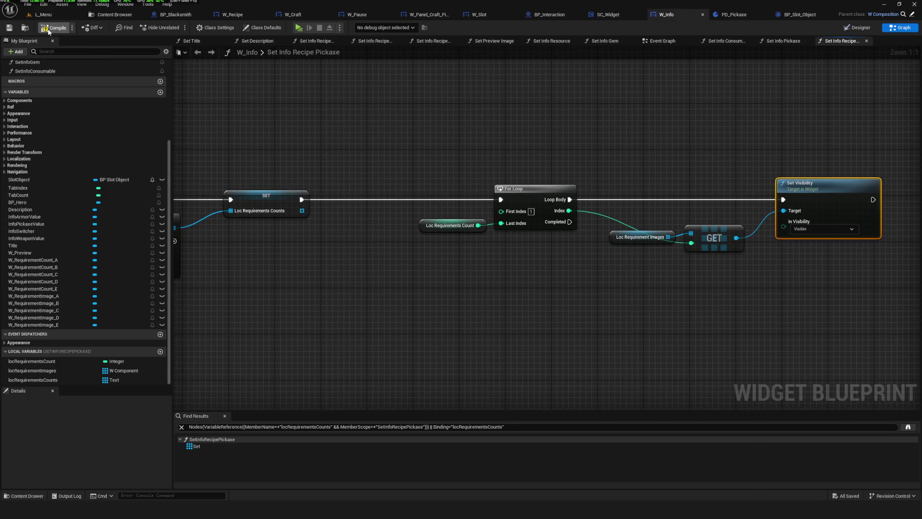
# Step: Save all and shift the For Loop group right to make room before it
pyautogui.click(8, 29)
pyautogui.moveTo(375, 236)
pyautogui.mouseDown()
pyautogui.moveTo(364, 239)
pyautogui.moveTo(494, 235)
pyautogui.mouseUp()
pyautogui.scroll(-5, 445, 235)
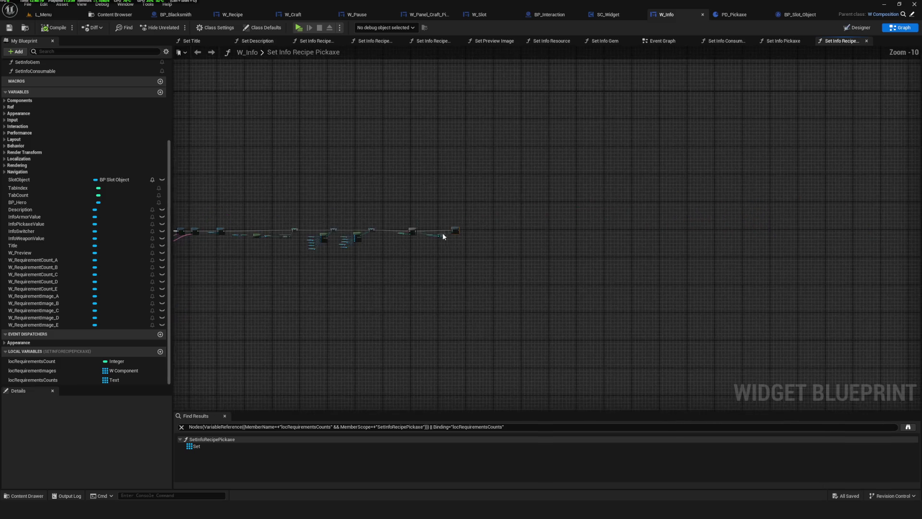
pyautogui.scroll(2, 457, 244)
pyautogui.scroll(3, 473, 250)
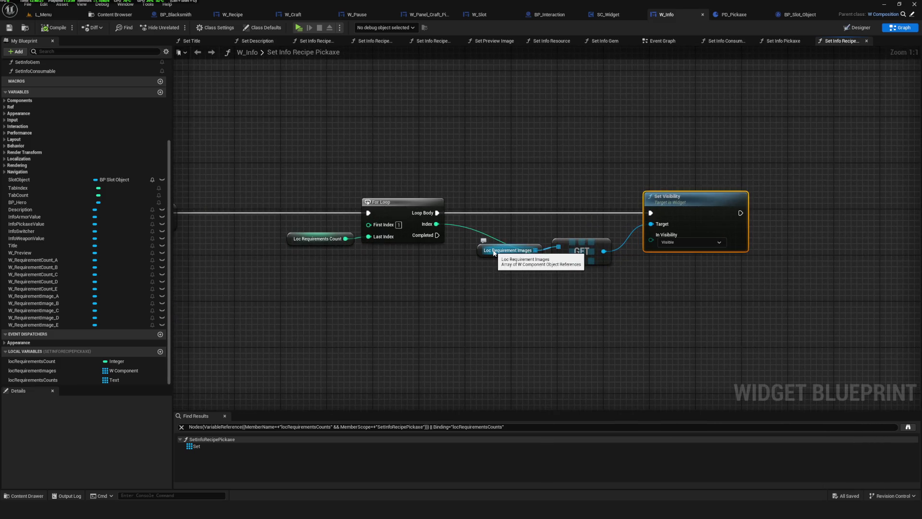
pyautogui.scroll(-8, 494, 253)
pyautogui.scroll(4, 544, 247)
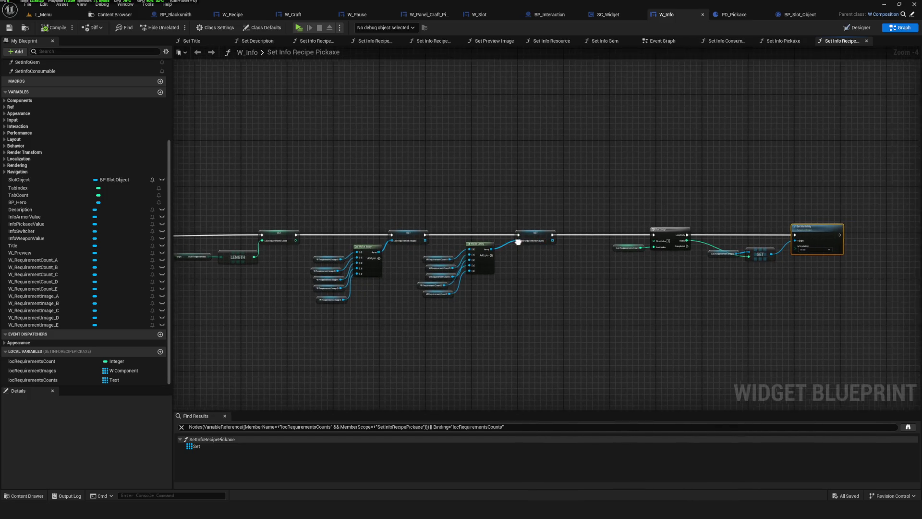
pyautogui.moveTo(551, 232); pyautogui.dragTo(716, 230)
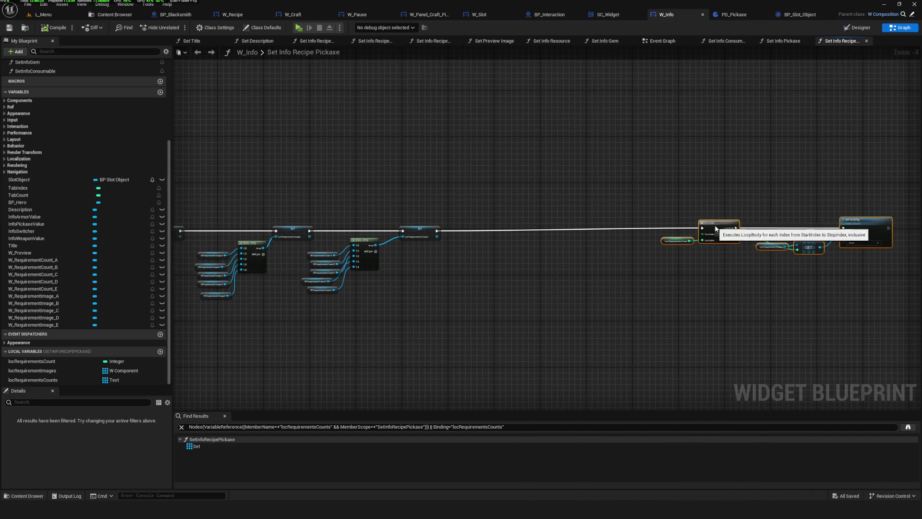
pyautogui.scroll(4, 449, 265)
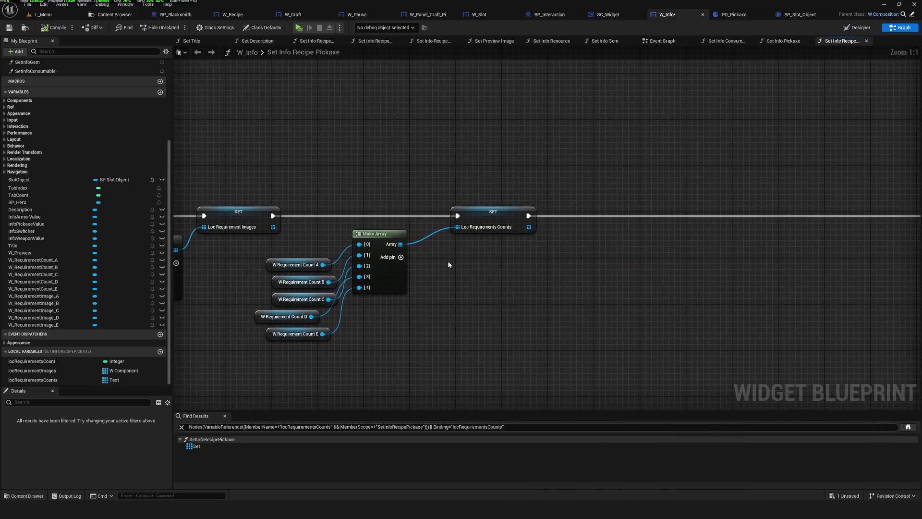
# Step: Add a For Each Loop over Loc Requirement Images before the For Loop
pyautogui.moveTo(51, 373); pyautogui.dragTo(678, 254)
pyautogui.write('fo')
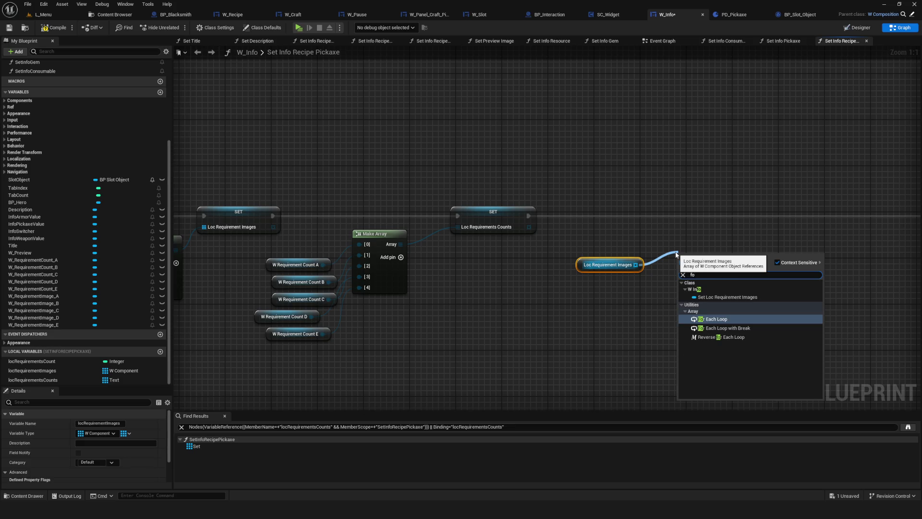
pyautogui.click(716, 319)
pyautogui.moveTo(719, 318); pyautogui.dragTo(579, 308)
pyautogui.moveTo(581, 253)
pyautogui.mouseDown()
pyautogui.moveTo(605, 194)
pyautogui.moveTo(597, 201)
pyautogui.mouseUp()
pyautogui.moveTo(468, 255); pyautogui.dragTo(525, 226)
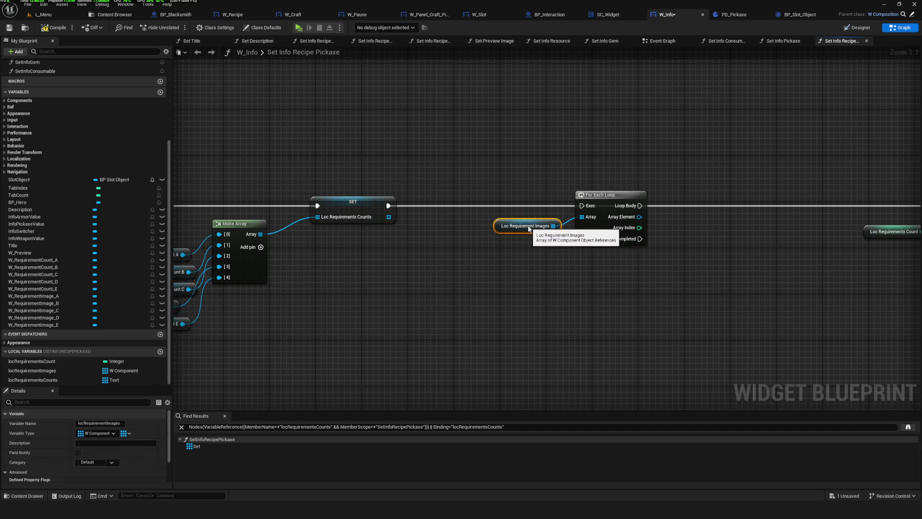
pyautogui.moveTo(658, 241)
pyautogui.mouseDown()
pyautogui.moveTo(525, 238)
pyautogui.moveTo(811, 202)
pyautogui.mouseUp()
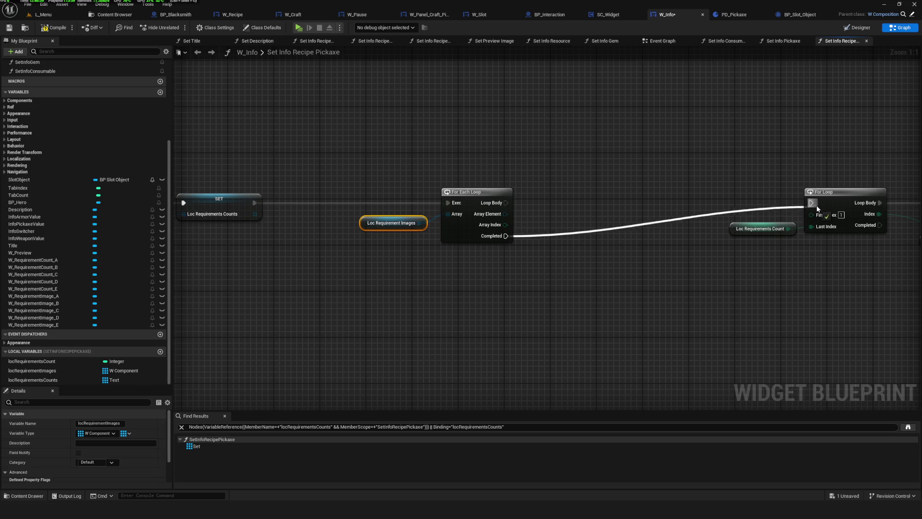
pyautogui.moveTo(504, 215)
pyautogui.mouseDown()
pyautogui.moveTo(603, 231)
pyautogui.moveTo(620, 217)
pyautogui.mouseUp()
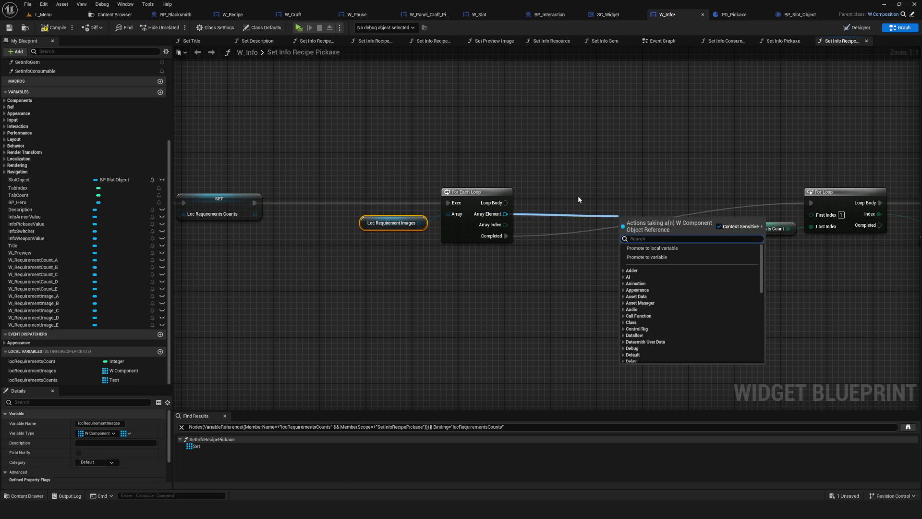
pyautogui.press('Escape')
pyautogui.click(791, 153)
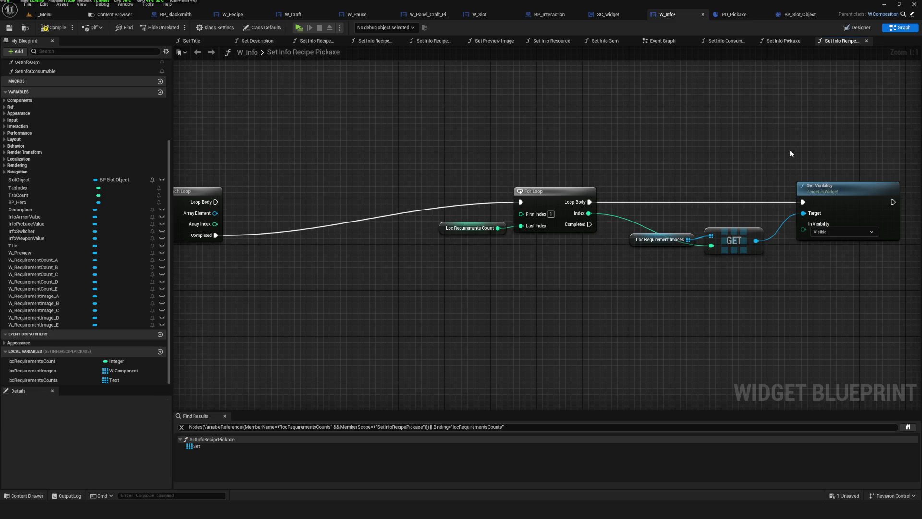
pyautogui.moveTo(552, 210)
pyautogui.mouseDown()
pyautogui.moveTo(399, 208)
pyautogui.moveTo(452, 202)
pyautogui.mouseUp()
pyautogui.moveTo(333, 244)
pyautogui.mouseDown()
pyautogui.moveTo(598, 177)
pyautogui.moveTo(611, 197)
pyautogui.moveTo(649, 175)
pyautogui.mouseUp()
# Step: Paste a Set Visibility set to Hidden on the For Each Loop body and connect it
pyautogui.hotkey('ctrl', 'v')
pyautogui.click(674, 211)
pyautogui.click(657, 228)
pyautogui.click(675, 211)
pyautogui.click(657, 235)
pyautogui.moveTo(658, 260); pyautogui.dragTo(574, 261)
pyautogui.moveTo(640, 182); pyautogui.dragTo(785, 185)
# Step: Check the Visible Set Visibility node, save W_Info, and start a Play test
pyautogui.moveTo(652, 189); pyautogui.dragTo(365, 184)
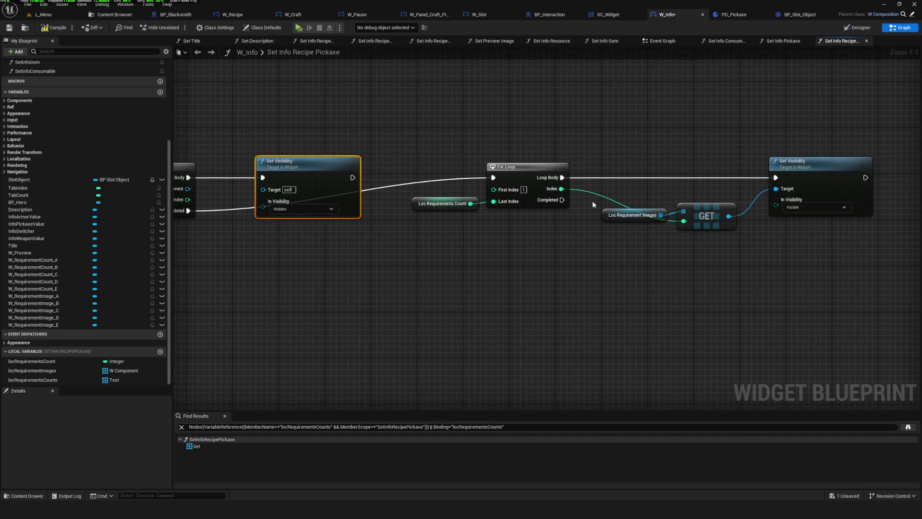
pyautogui.click(815, 207)
pyautogui.scroll(-5, 583, 198)
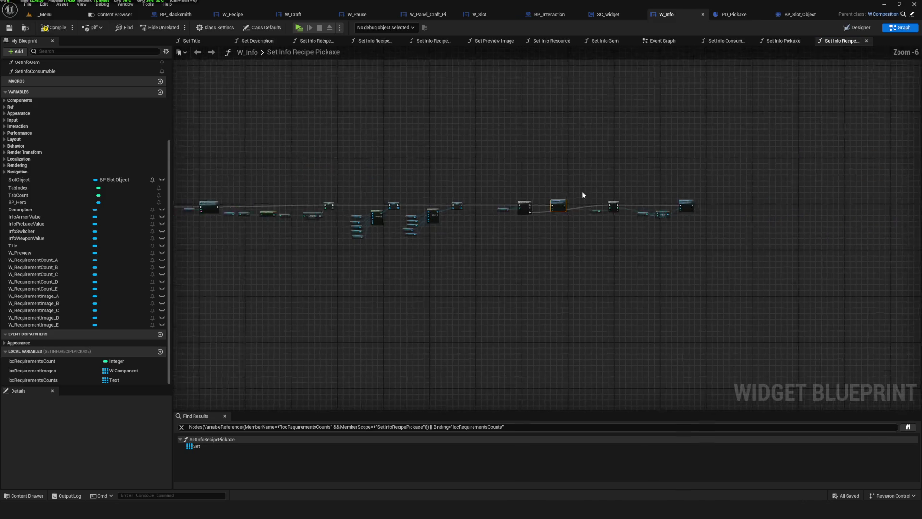
pyautogui.scroll(3, 583, 197)
pyautogui.hotkey('ctrl', 's')
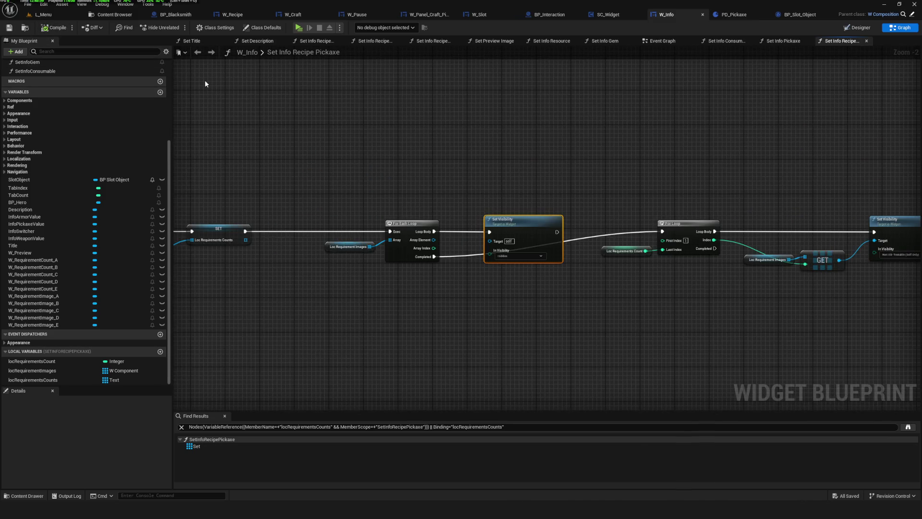
pyautogui.click(298, 28)
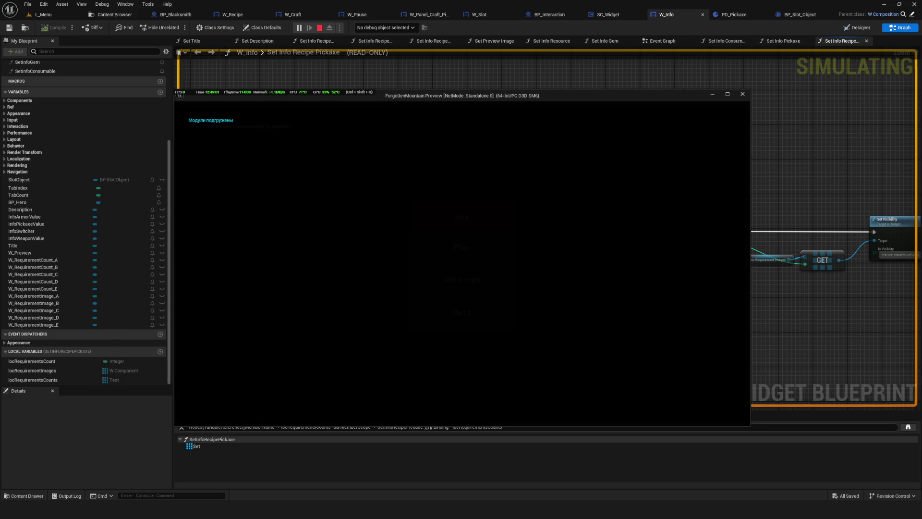
# Step: Check the Craft panel in the running game, then stop play and dismiss the error log
pyautogui.press('e')
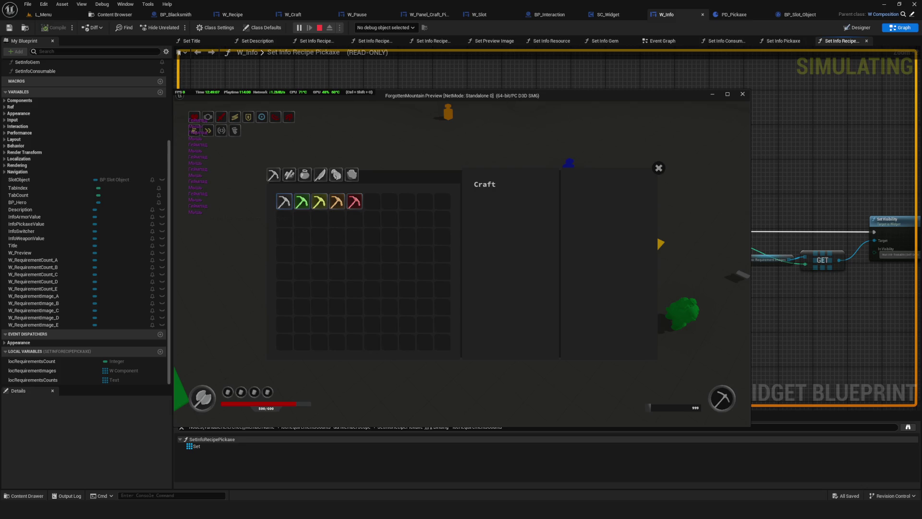
pyautogui.click(742, 94)
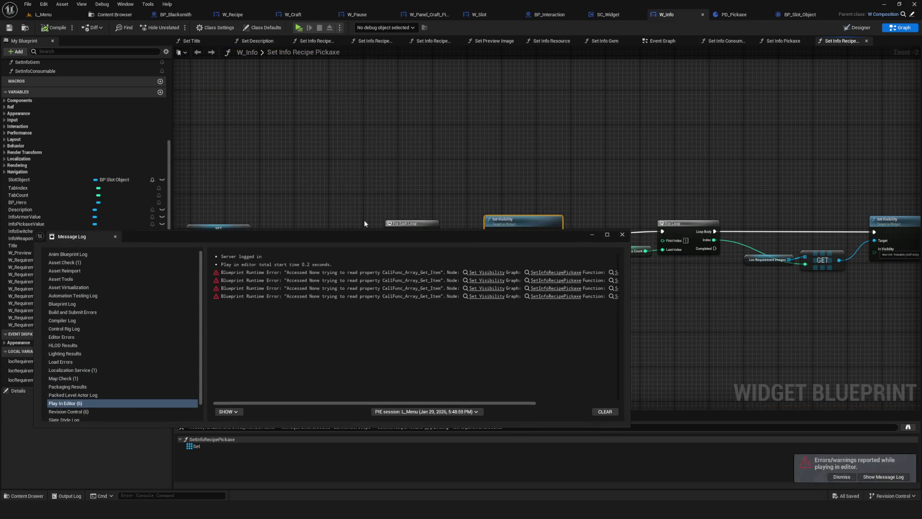
pyautogui.click(623, 235)
# Step: Wire the loop's Array Element into Set Visibility Target and save the blueprint
pyautogui.scroll(2, 569, 233)
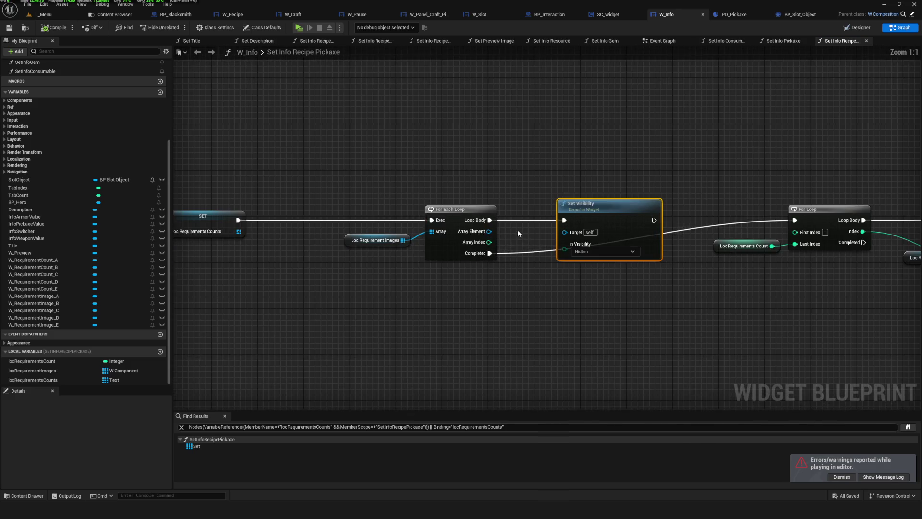
pyautogui.moveTo(569, 232); pyautogui.dragTo(570, 232)
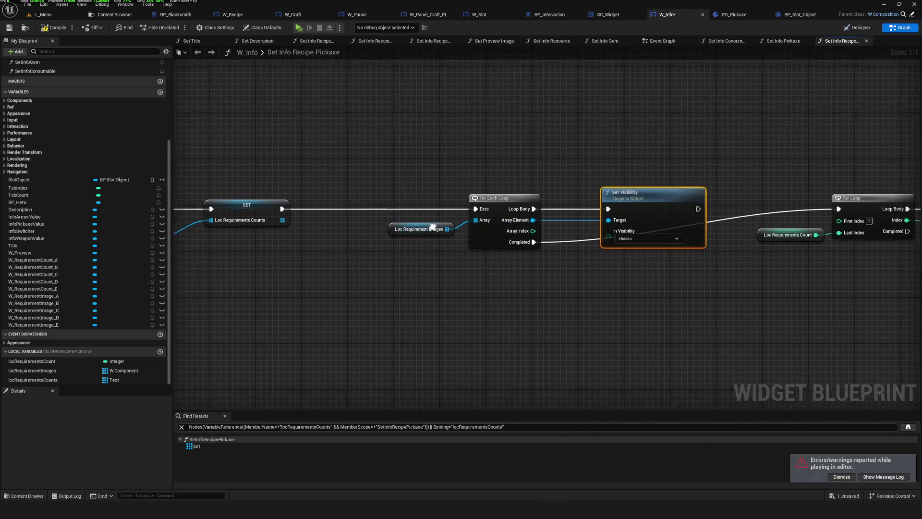
pyautogui.click(10, 30)
pyautogui.moveTo(457, 192); pyautogui.dragTo(573, 179)
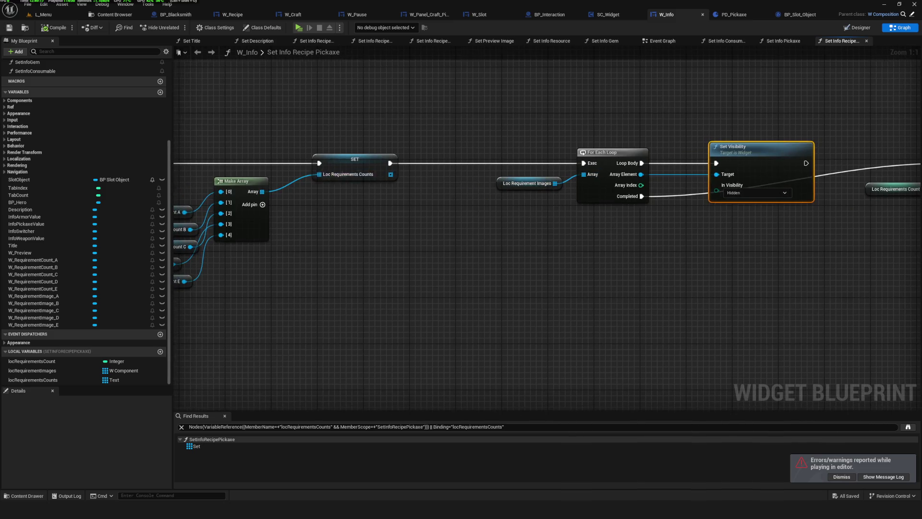
pyautogui.scroll(-6, 680, 192)
pyautogui.scroll(3, 679, 192)
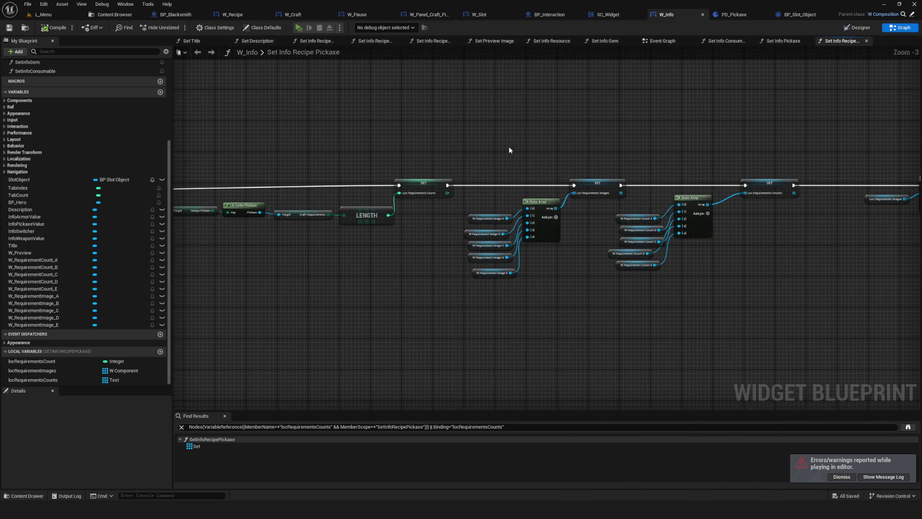
# Step: Play-test a new game, view two pickaxe recipes in the Craft panel, then close the error log
pyautogui.hotkey('alt', 'p')
pyautogui.click(493, 215)
pyautogui.press('c')
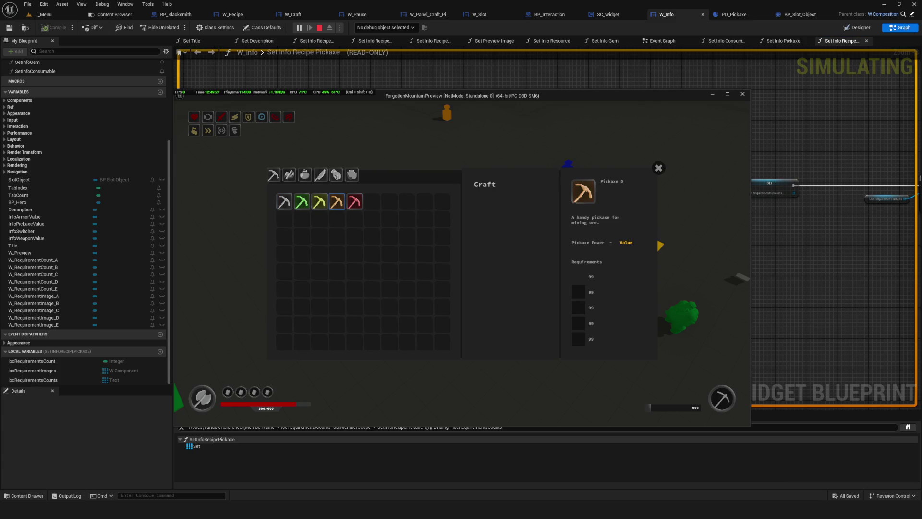
pyautogui.click(319, 201)
pyautogui.press('Tab')
pyautogui.press('Escape')
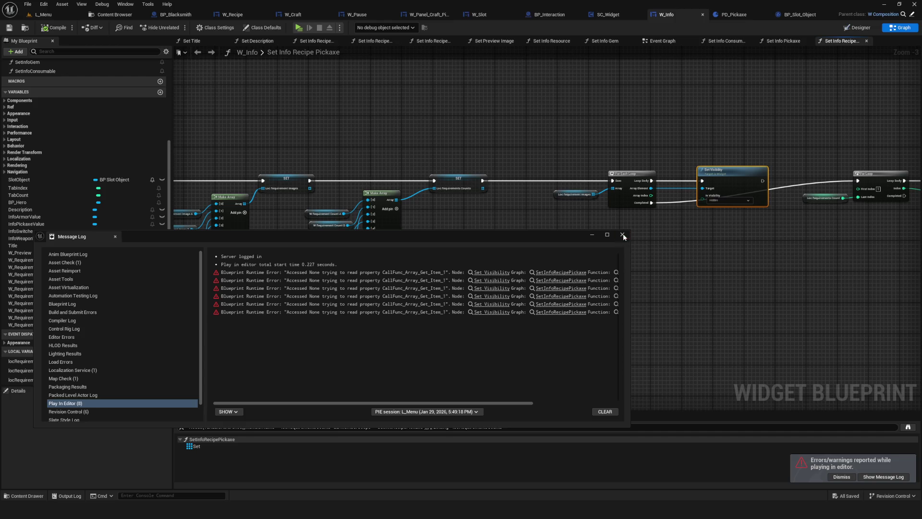
pyautogui.click(622, 235)
pyautogui.scroll(3, 431, 181)
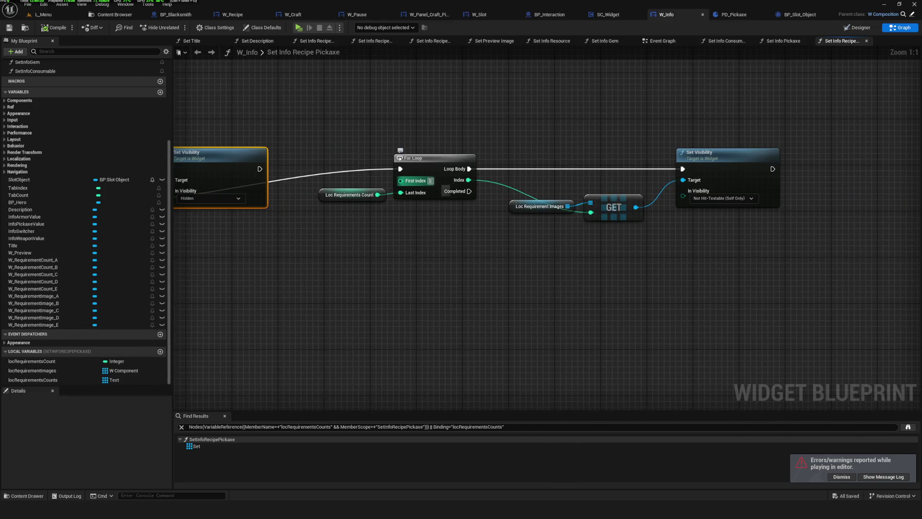
# Step: Feed Loc Requirements Count minus 1 into the For Loop's Last Index and save
pyautogui.click(494, 255)
pyautogui.moveTo(494, 255); pyautogui.dragTo(553, 234)
pyautogui.moveTo(463, 193)
pyautogui.mouseDown()
pyautogui.moveTo(405, 257)
pyautogui.moveTo(494, 251)
pyautogui.mouseUp()
pyautogui.write('-')
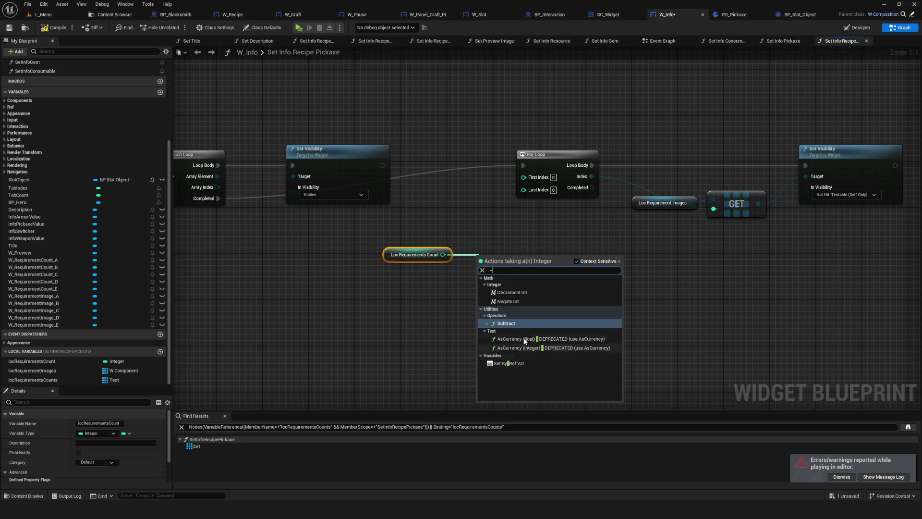
pyautogui.click(509, 323)
pyautogui.moveTo(520, 260); pyautogui.dragTo(513, 189)
pyautogui.press('Escape')
pyautogui.moveTo(520, 260); pyautogui.dragTo(526, 192)
pyautogui.click(9, 28)
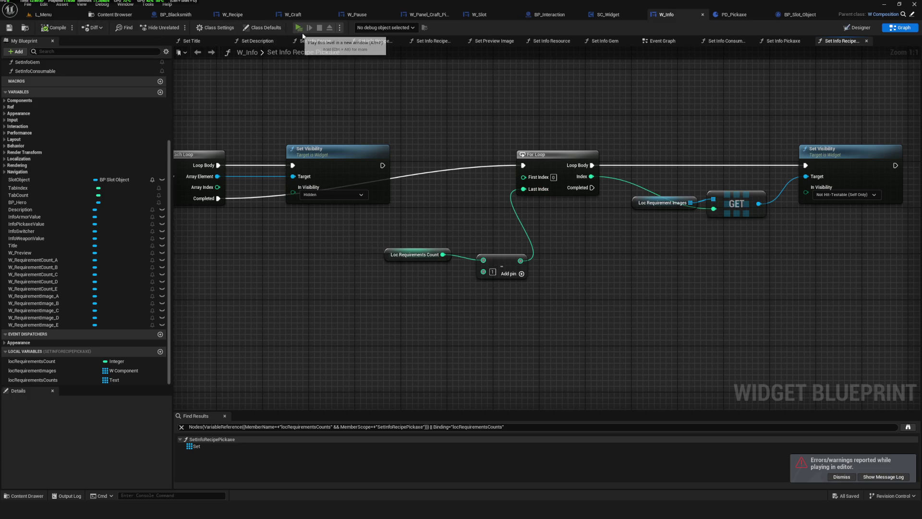
# Step: Play a new game and open the Craft panel to check the requirement slots
pyautogui.click(298, 28)
pyautogui.press('Return')
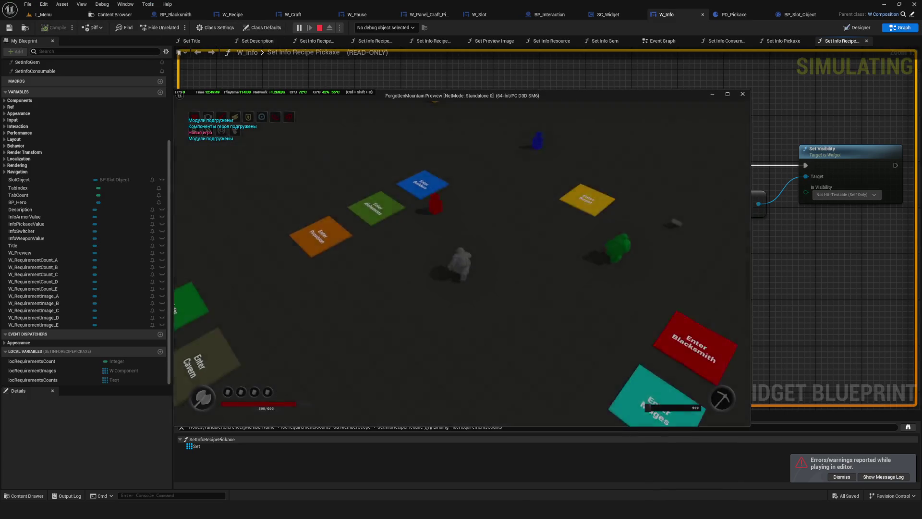
pyautogui.press('c')
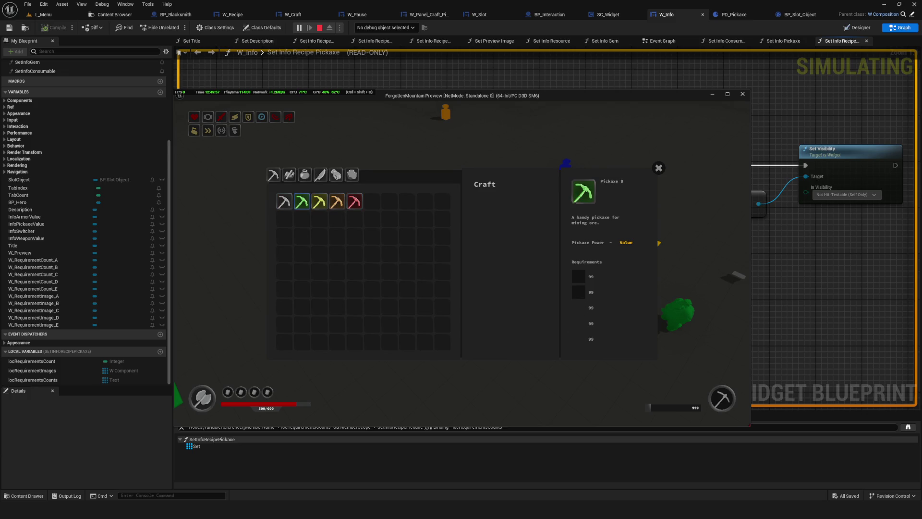
# Step: Check Pickaxe C's requirements in the Craft window, then stop the test and return to the graph
pyautogui.click(319, 201)
pyautogui.press('Escape')
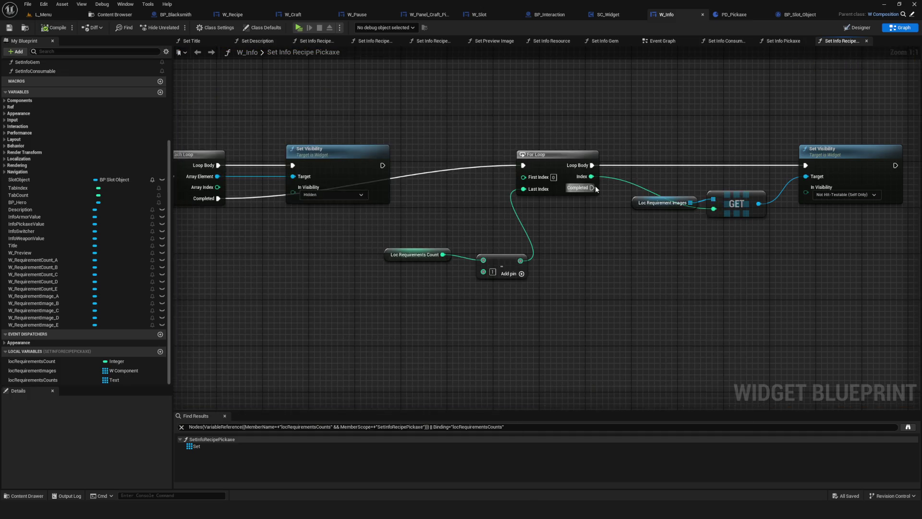
pyautogui.scroll(-4, 595, 185)
pyautogui.scroll(3, 557, 192)
pyautogui.moveTo(533, 209); pyautogui.dragTo(486, 228)
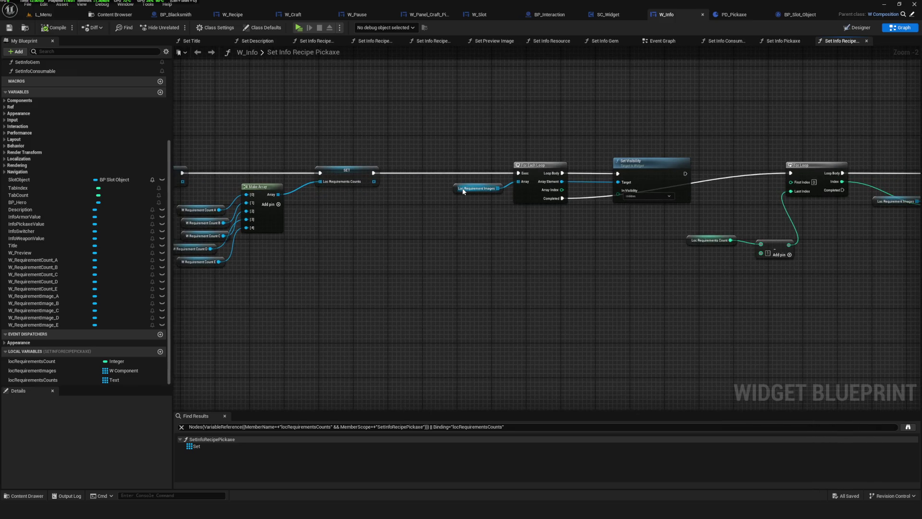
# Step: Insert a Sequence after the counts SET, run the images For Each Loop from Then 0, and shift the loop right
pyautogui.moveTo(373, 174)
pyautogui.mouseDown()
pyautogui.moveTo(412, 173)
pyautogui.moveTo(422, 183)
pyautogui.moveTo(414, 182)
pyautogui.moveTo(518, 174)
pyautogui.mouseUp()
pyautogui.moveTo(429, 174)
pyautogui.mouseDown()
pyautogui.moveTo(519, 174)
pyautogui.moveTo(488, 177)
pyautogui.mouseUp()
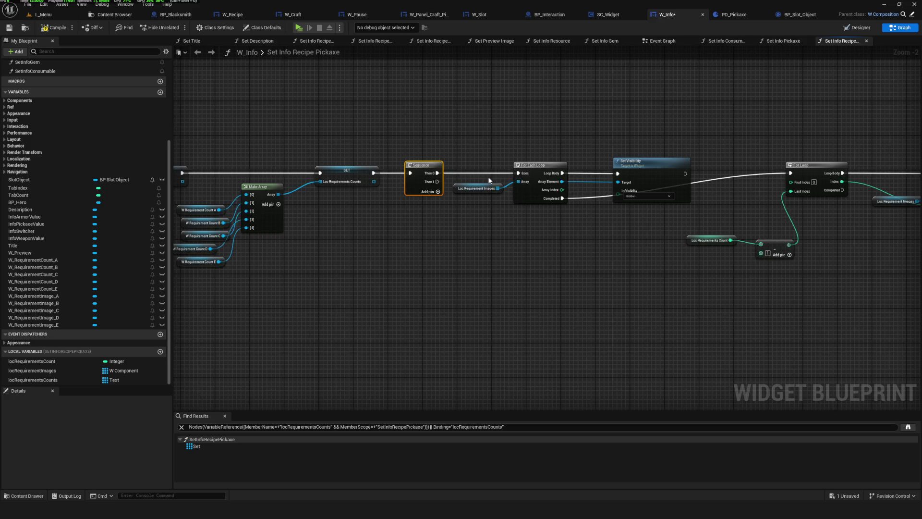
pyautogui.scroll(-5, 524, 241)
pyautogui.scroll(5, 454, 197)
pyautogui.scroll(-4, 440, 157)
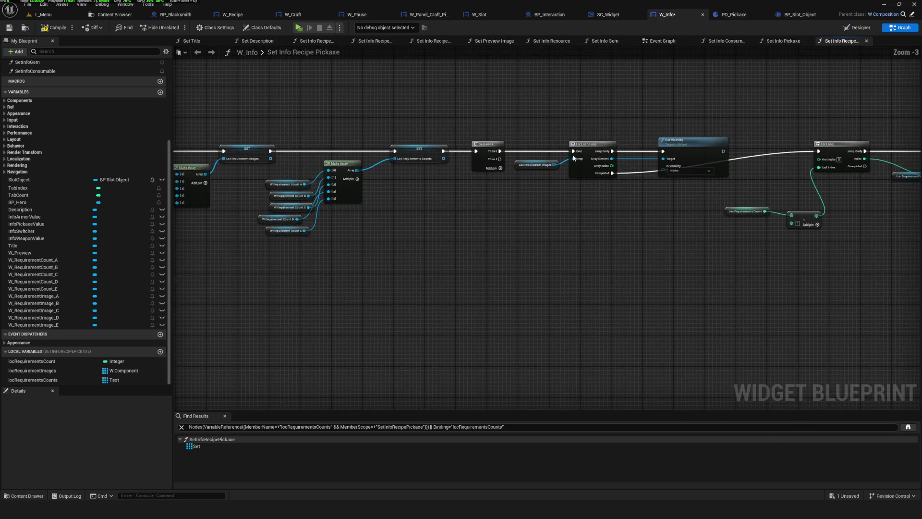
pyautogui.moveTo(387, 136); pyautogui.dragTo(685, 224)
pyautogui.moveTo(698, 144); pyautogui.dragTo(428, 213)
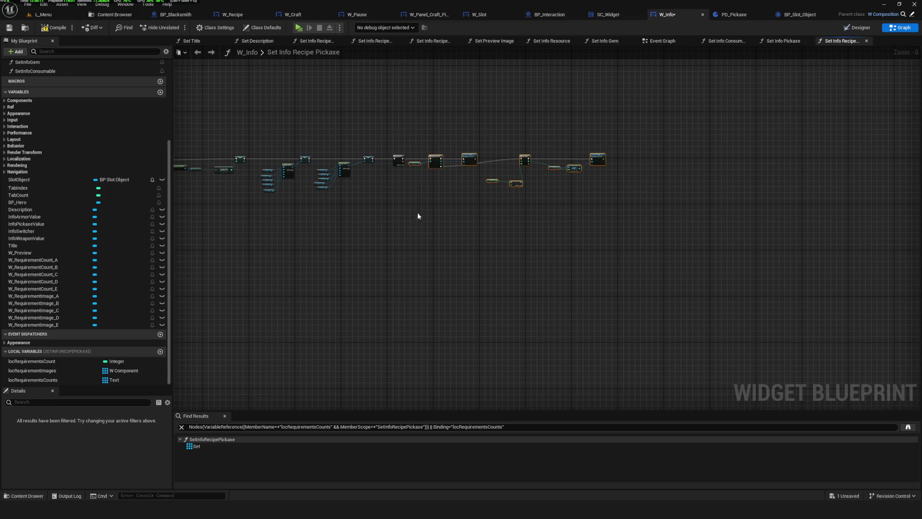
pyautogui.scroll(4, 433, 158)
pyautogui.moveTo(456, 149)
pyautogui.mouseDown()
pyautogui.moveTo(575, 149)
pyautogui.moveTo(535, 144)
pyautogui.mouseUp()
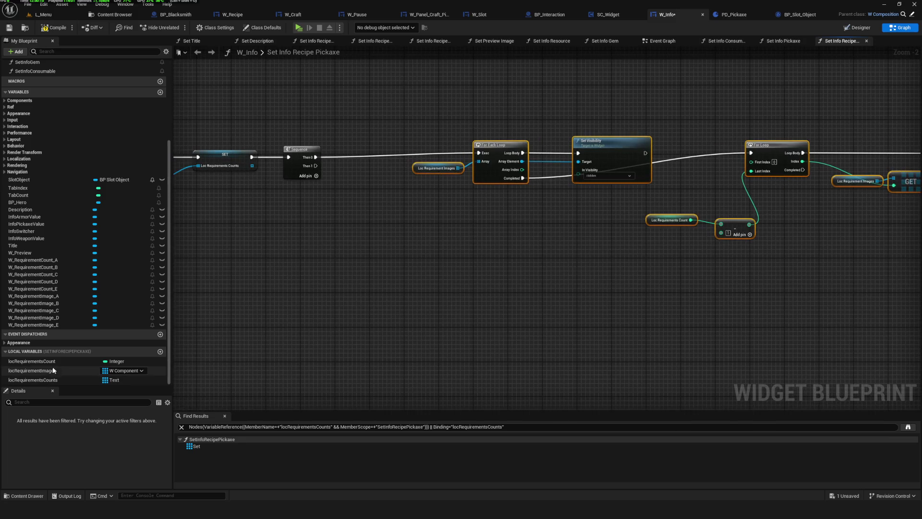
# Step: Place a locRequirementsCounts getter in the graph and start a node search from it
pyautogui.moveTo(48, 380)
pyautogui.mouseDown()
pyautogui.moveTo(414, 242)
pyautogui.moveTo(441, 295)
pyautogui.moveTo(491, 277)
pyautogui.mouseUp()
pyautogui.scroll(2, 429, 243)
pyautogui.click(502, 158)
# Step: From Then 1, loop over locRequirementsCounts with a Set Visibility Hidden copy on each, and save
pyautogui.write('for each')
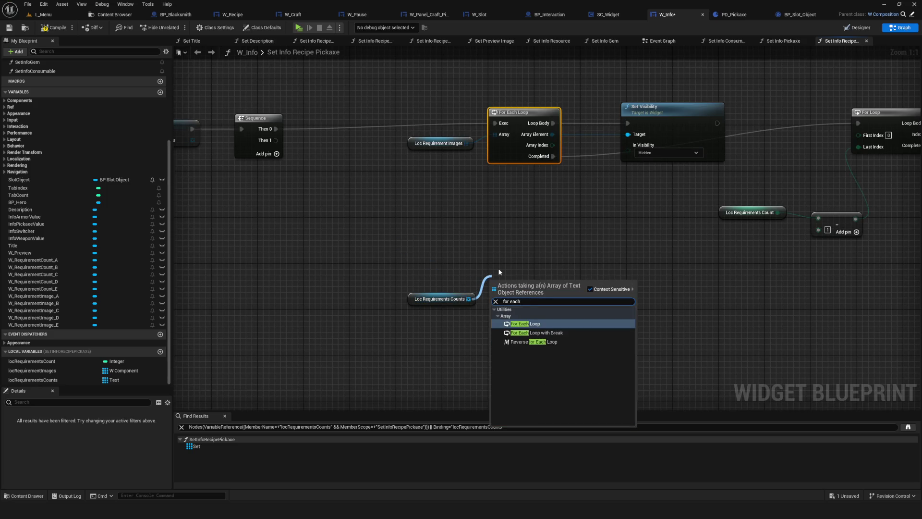
pyautogui.click(544, 324)
pyautogui.moveTo(527, 280); pyautogui.dragTo(527, 264)
pyautogui.moveTo(274, 141); pyautogui.dragTo(495, 273)
pyautogui.click(527, 91)
pyautogui.hotkey('ctrl', 'c')
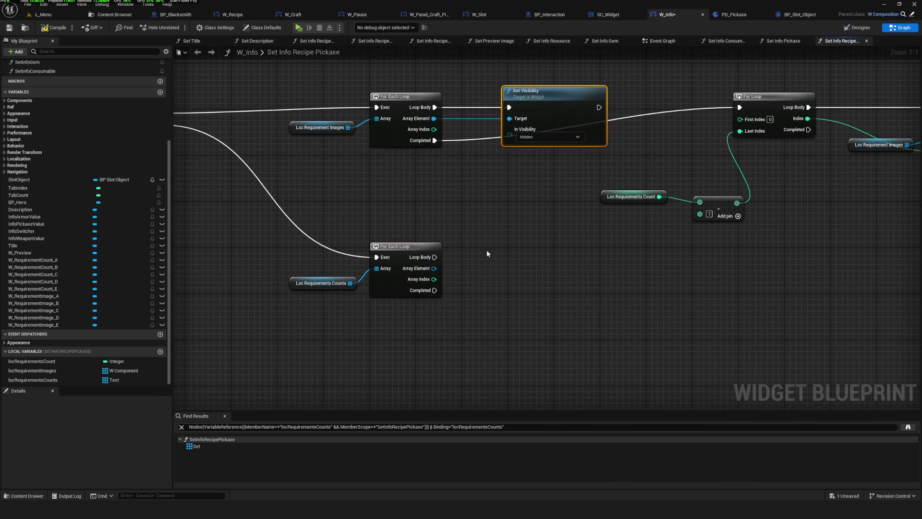
pyautogui.hotkey('ctrl', 'v')
pyautogui.moveTo(486, 269)
pyautogui.mouseDown()
pyautogui.moveTo(435, 258)
pyautogui.moveTo(487, 269)
pyautogui.mouseUp()
pyautogui.hotkey('ctrl', 's')
# Step: Duplicate the count, subtract and For Loop nodes, running the copy after the counts loop completes
pyautogui.moveTo(642, 294); pyautogui.dragTo(546, 282)
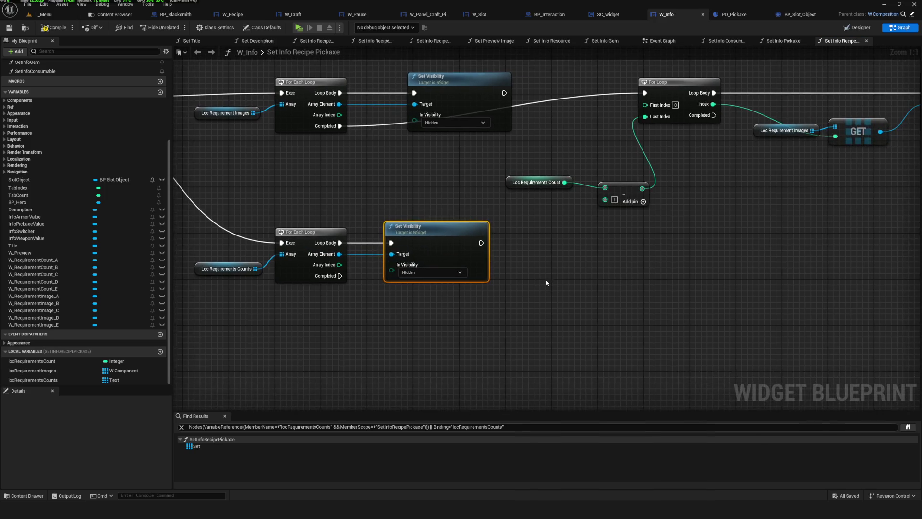
pyautogui.moveTo(496, 168)
pyautogui.mouseDown()
pyautogui.moveTo(619, 202)
pyautogui.moveTo(614, 180)
pyautogui.mouseUp()
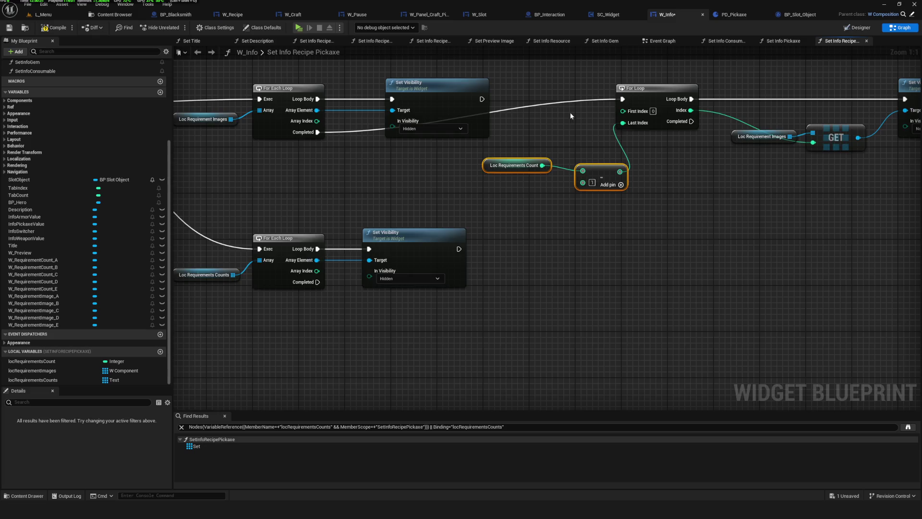
pyautogui.scroll(-3, 580, 92)
pyautogui.moveTo(532, 90); pyautogui.dragTo(626, 195)
pyautogui.hotkey('ctrl', 'c')
pyautogui.hotkey('ctrl', 'v')
pyautogui.scroll(3, 502, 249)
pyautogui.moveTo(326, 245)
pyautogui.mouseDown()
pyautogui.moveTo(650, 187)
pyautogui.moveTo(636, 212)
pyautogui.mouseUp()
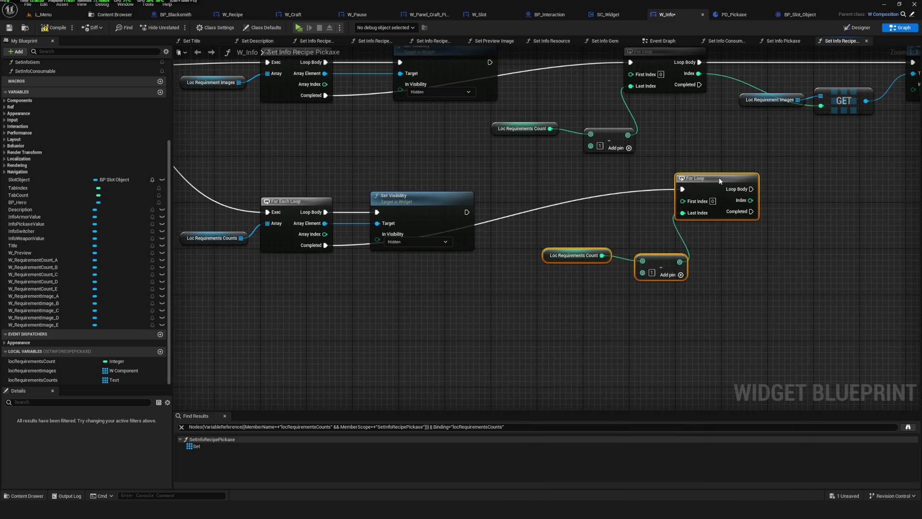
pyautogui.moveTo(695, 224); pyautogui.dragTo(461, 280)
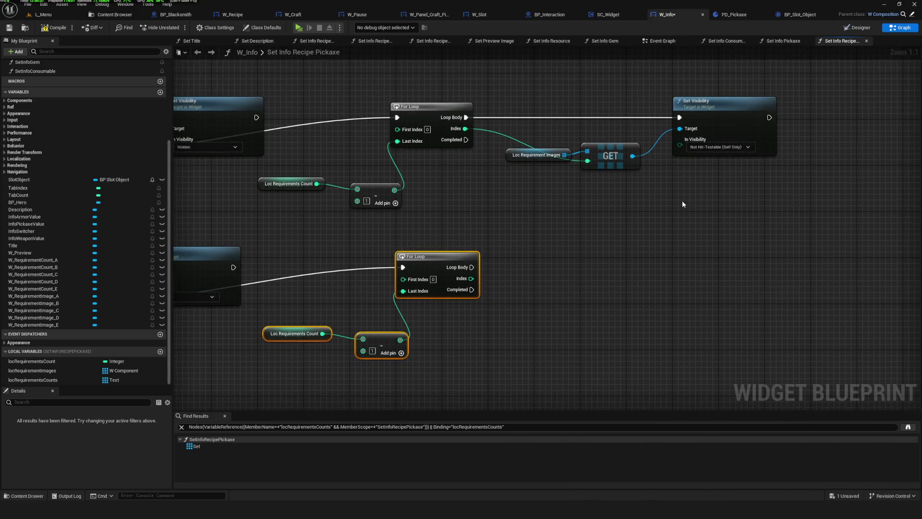
pyautogui.moveTo(692, 180); pyautogui.dragTo(585, 195)
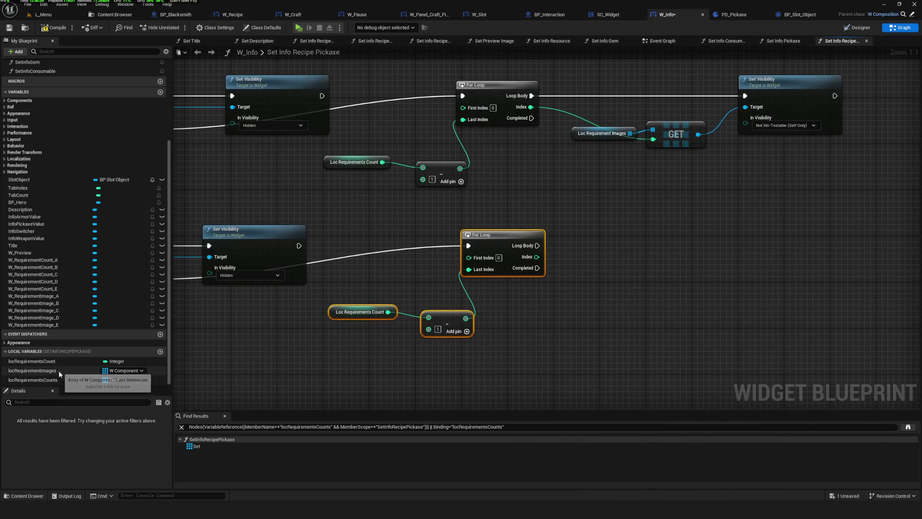
# Step: GET each count text by loop index, set it Not Hit-Testable via Set Visibility, and compile
pyautogui.moveTo(68, 380)
pyautogui.mouseDown()
pyautogui.moveTo(617, 279)
pyautogui.moveTo(702, 274)
pyautogui.moveTo(719, 290)
pyautogui.mouseUp()
pyautogui.write('get')
pyautogui.click(731, 328)
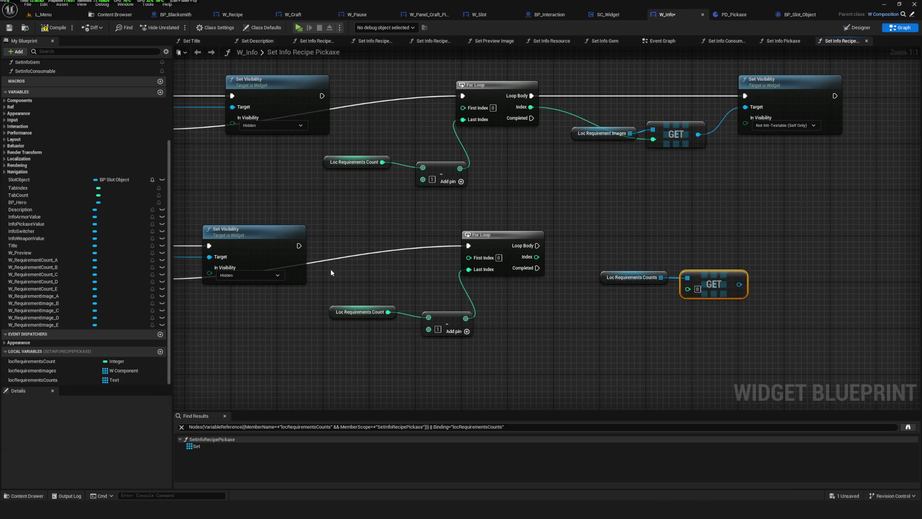
pyautogui.moveTo(536, 257); pyautogui.dragTo(688, 289)
pyautogui.click(653, 100)
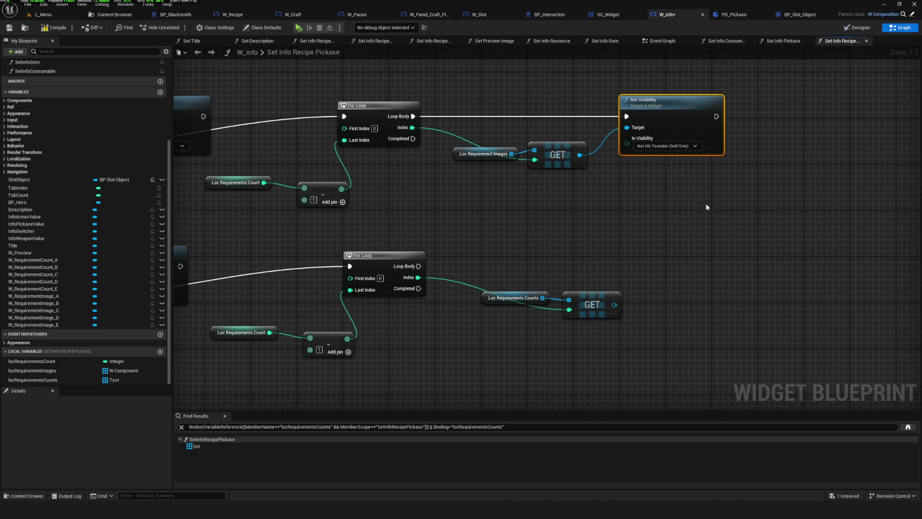
pyautogui.hotkey('ctrl', 'c')
pyautogui.hotkey('ctrl', 'v')
pyautogui.moveTo(418, 266)
pyautogui.mouseDown()
pyautogui.moveTo(618, 262)
pyautogui.moveTo(694, 238)
pyautogui.mouseUp()
pyautogui.moveTo(614, 304)
pyautogui.mouseDown()
pyautogui.moveTo(656, 291)
pyautogui.moveTo(650, 267)
pyautogui.mouseUp()
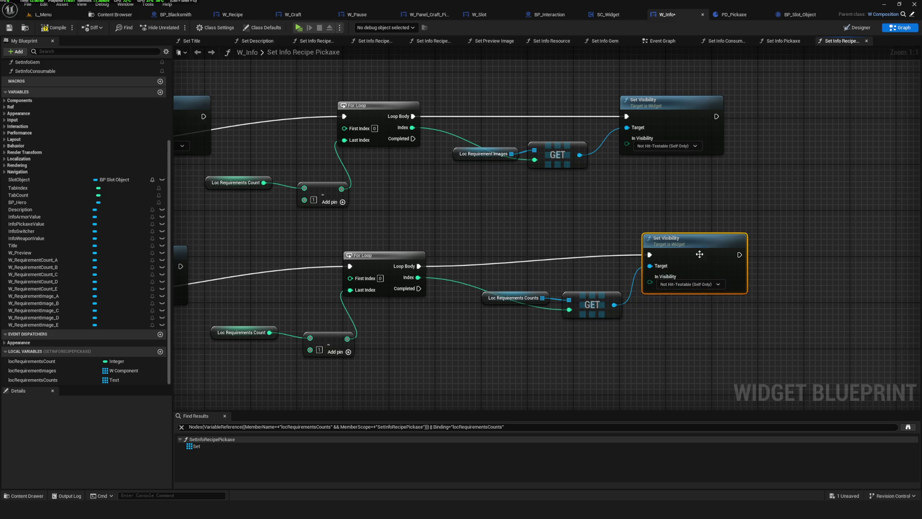
pyautogui.click(54, 27)
pyautogui.click(298, 28)
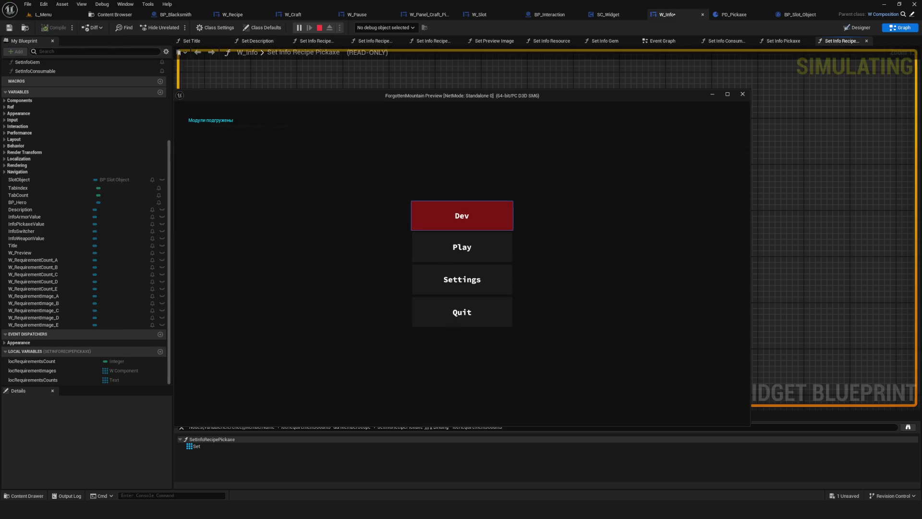
pyautogui.press('Return')
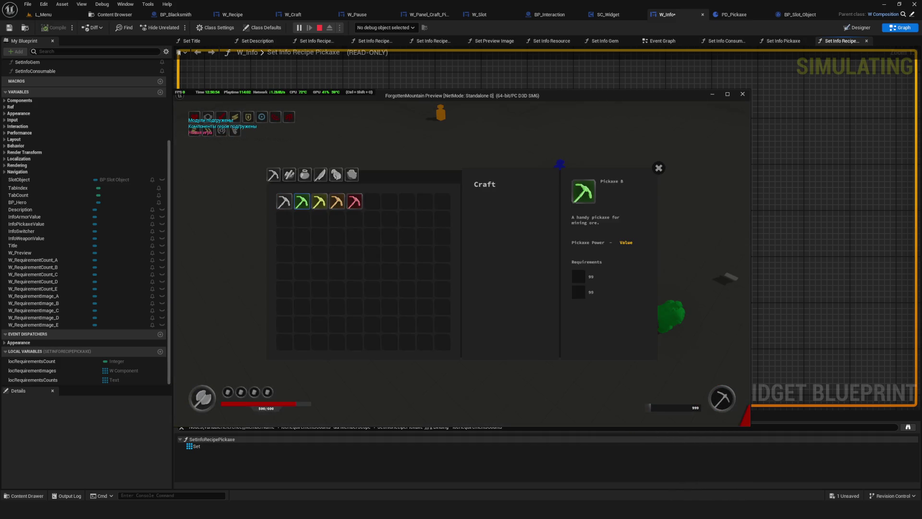
pyautogui.click(354, 201)
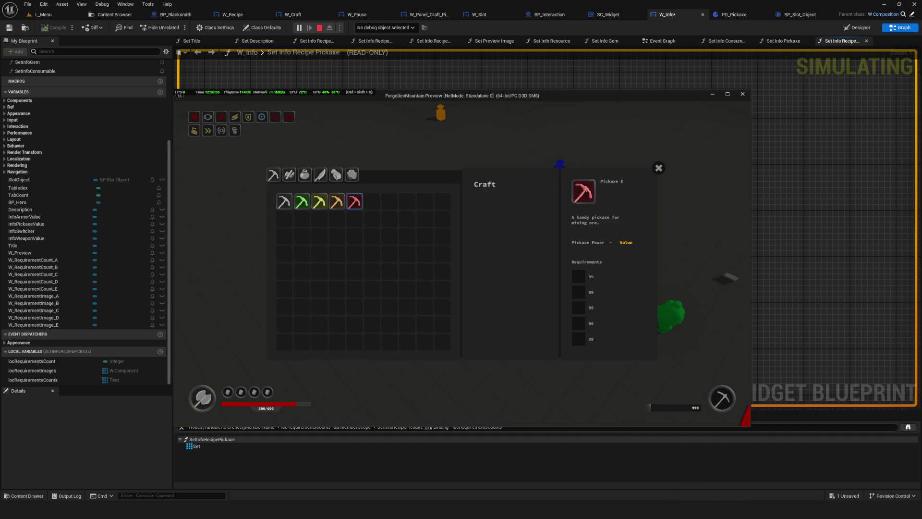
pyautogui.click(337, 202)
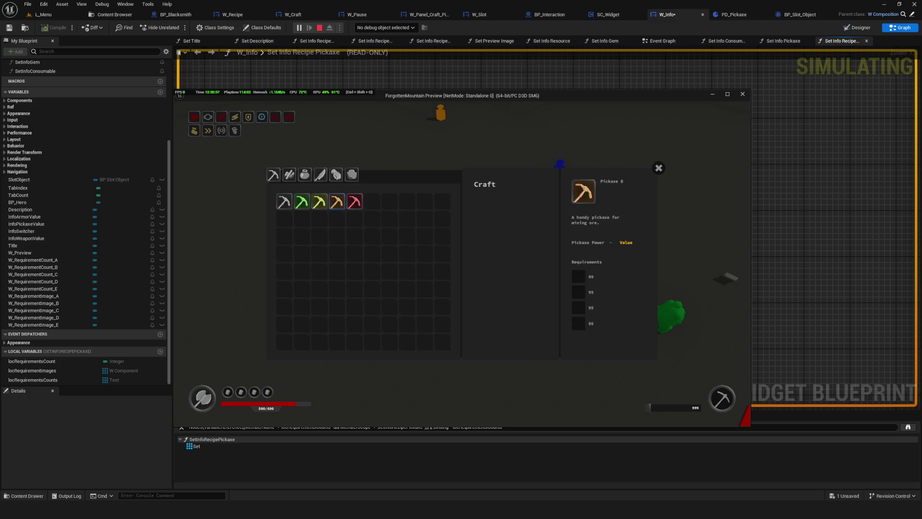
pyautogui.click(354, 202)
pyautogui.click(302, 201)
pyautogui.click(659, 173)
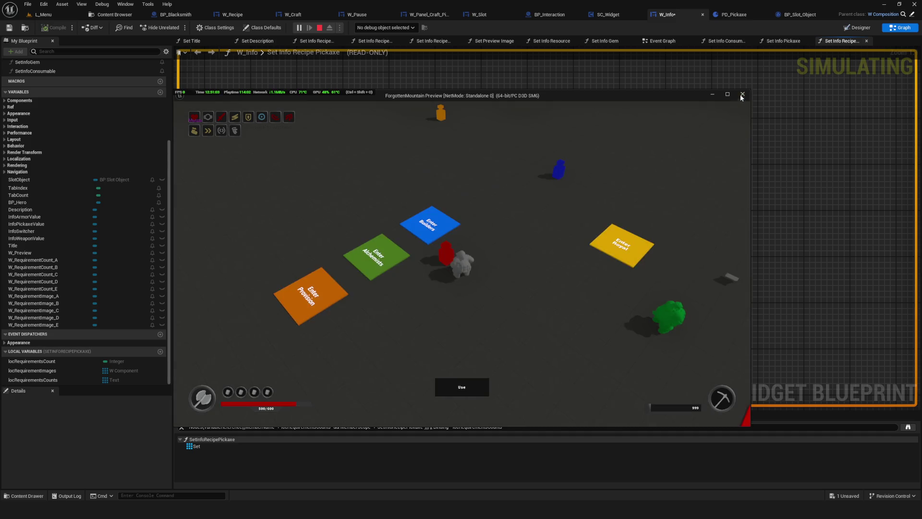
pyautogui.click(742, 94)
pyautogui.scroll(-5, 666, 215)
pyautogui.scroll(3, 592, 244)
pyautogui.moveTo(592, 246); pyautogui.dragTo(577, 248)
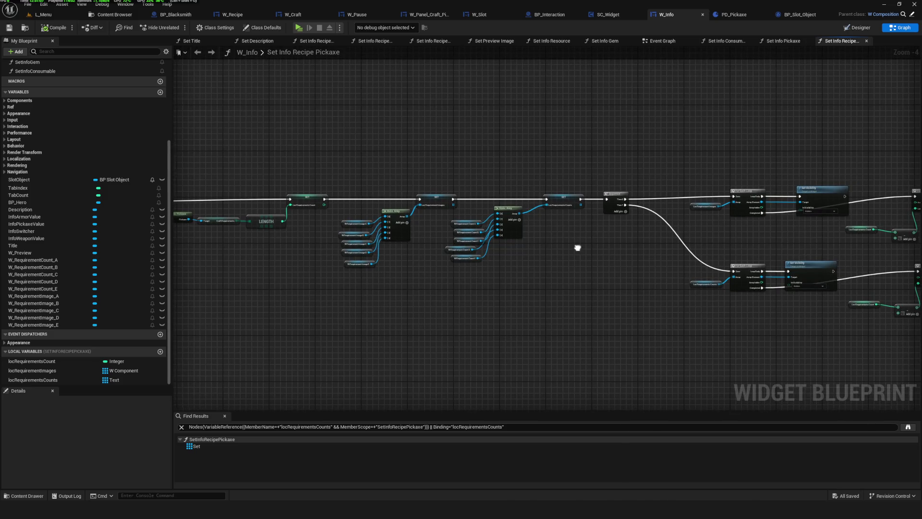
# Step: Survey the function from its start and select the recipe lookup nodes
pyautogui.moveTo(578, 247)
pyautogui.mouseDown()
pyautogui.moveTo(644, 204)
pyautogui.moveTo(604, 281)
pyautogui.moveTo(521, 273)
pyautogui.moveTo(630, 285)
pyautogui.mouseUp()
pyautogui.scroll(-4, 605, 282)
pyautogui.scroll(5, 608, 287)
pyautogui.scroll(-5, 778, 271)
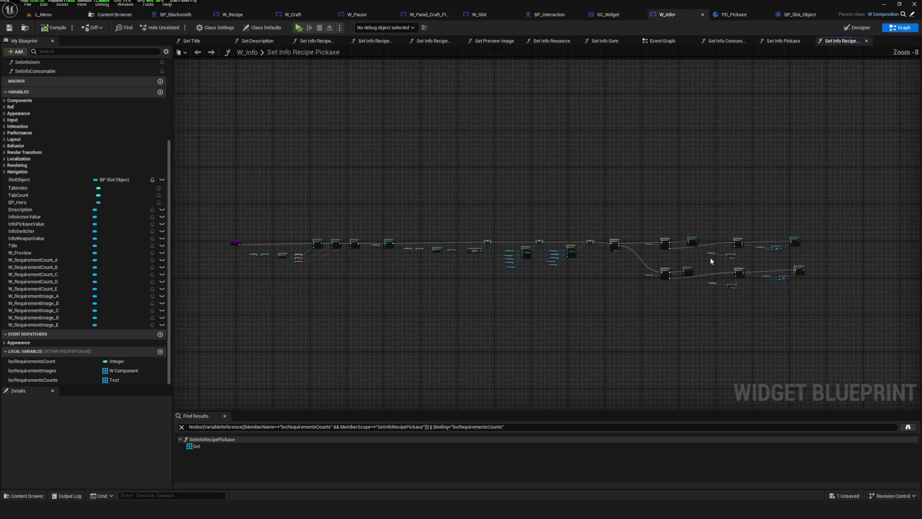
pyautogui.moveTo(400, 264)
pyautogui.mouseDown()
pyautogui.moveTo(480, 264)
pyautogui.moveTo(385, 267)
pyautogui.mouseUp()
pyautogui.scroll(8, 385, 268)
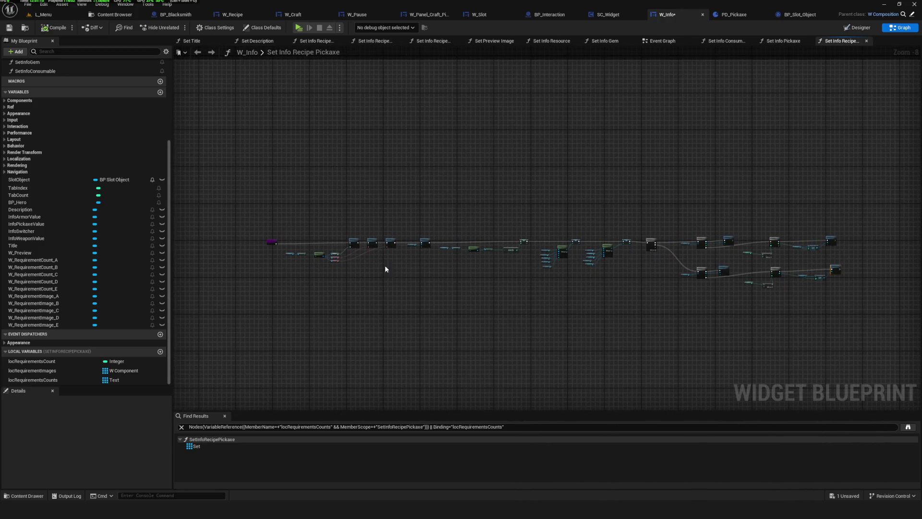
pyautogui.moveTo(706, 232)
pyautogui.mouseDown()
pyautogui.moveTo(423, 241)
pyautogui.moveTo(382, 229)
pyautogui.mouseUp()
pyautogui.moveTo(286, 177)
pyautogui.mouseDown()
pyautogui.moveTo(521, 278)
pyautogui.moveTo(604, 275)
pyautogui.mouseUp()
pyautogui.scroll(-8, 604, 275)
pyautogui.scroll(4, 478, 262)
pyautogui.scroll(3, 414, 220)
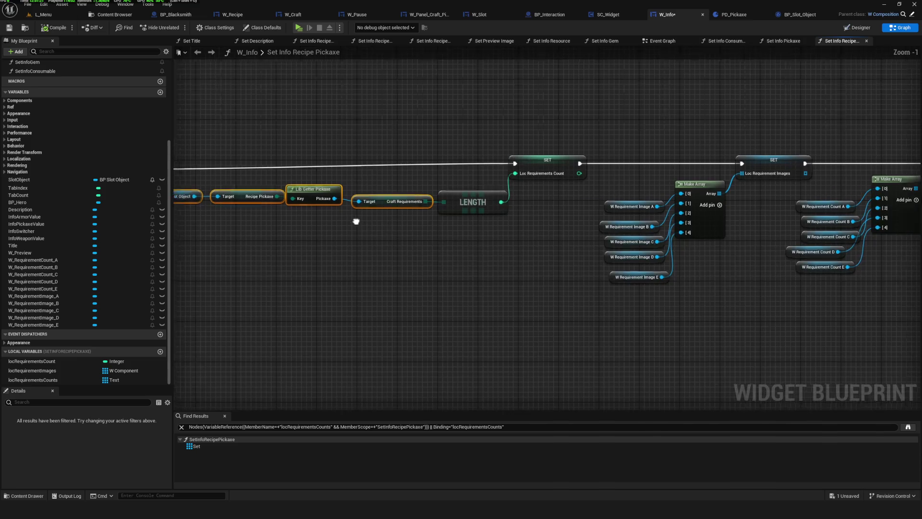
# Step: Add a For Each Loop over Craft Requirements, driven by the Sequence's Then 2, and save
pyautogui.moveTo(520, 248); pyautogui.dragTo(329, 241)
pyautogui.scroll(-4, 329, 241)
pyautogui.scroll(2, 489, 275)
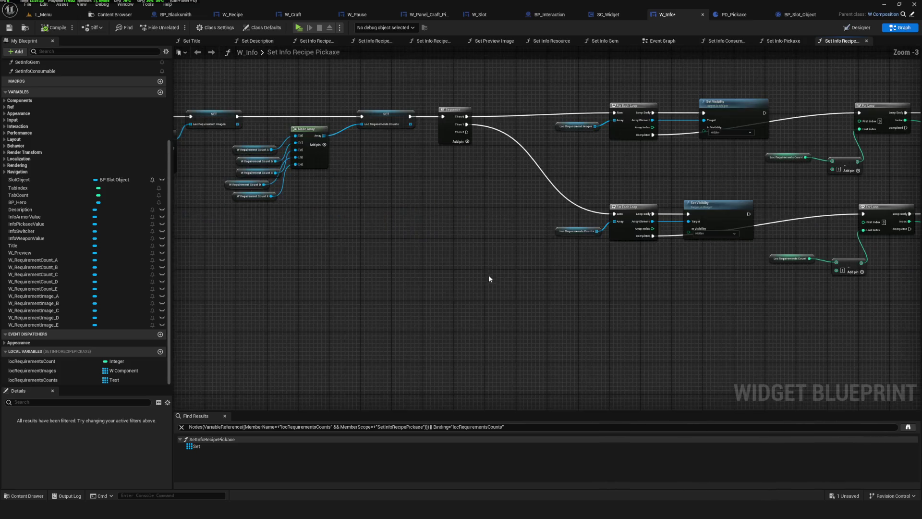
pyautogui.scroll(4, 459, 330)
pyautogui.moveTo(535, 359); pyautogui.dragTo(552, 300)
pyautogui.write('for each')
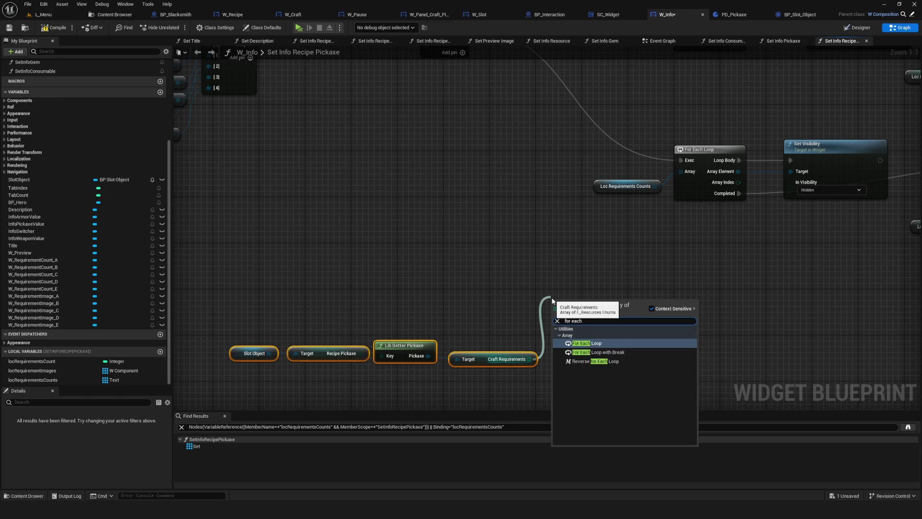
pyautogui.press('Return')
pyautogui.hotkey('ctrl', 's')
pyautogui.moveTo(452, 63)
pyautogui.mouseDown()
pyautogui.moveTo(547, 280)
pyautogui.moveTo(545, 335)
pyautogui.moveTo(599, 317)
pyautogui.mouseUp()
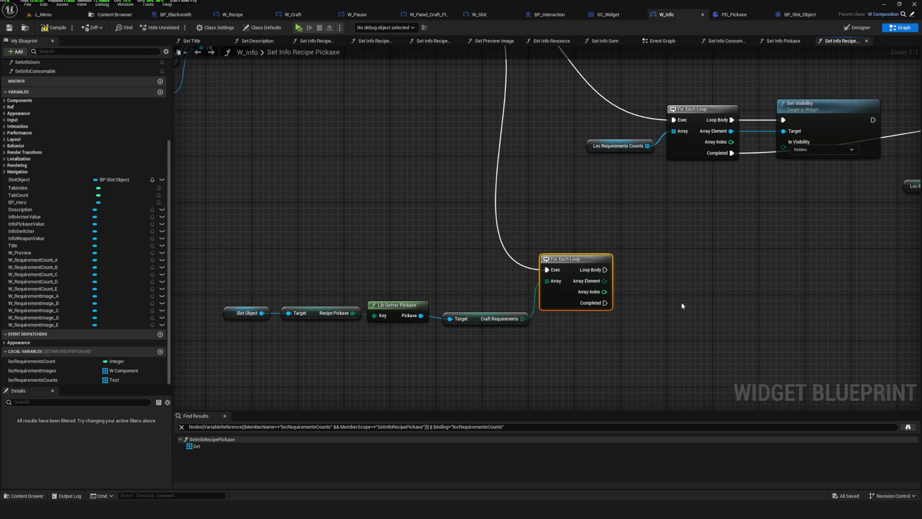
pyautogui.moveTo(682, 306); pyautogui.dragTo(548, 328)
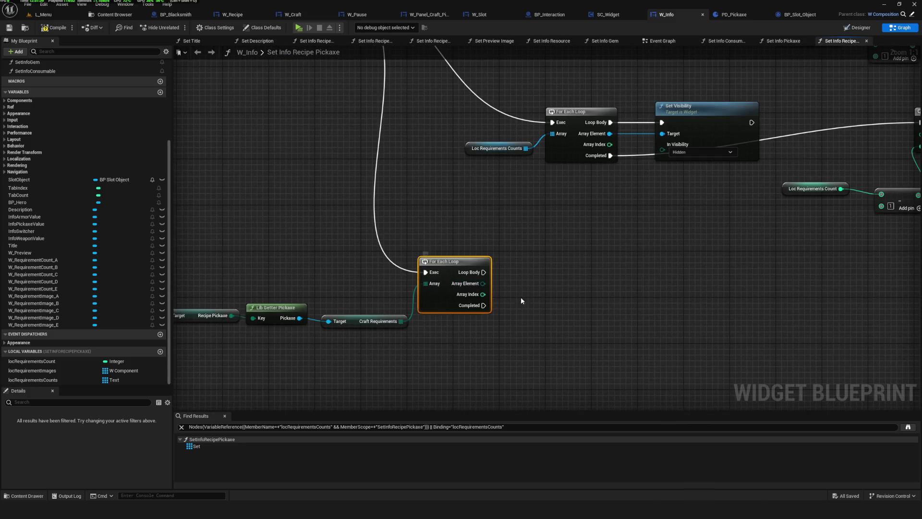
pyautogui.moveTo(521, 297); pyautogui.dragTo(546, 316)
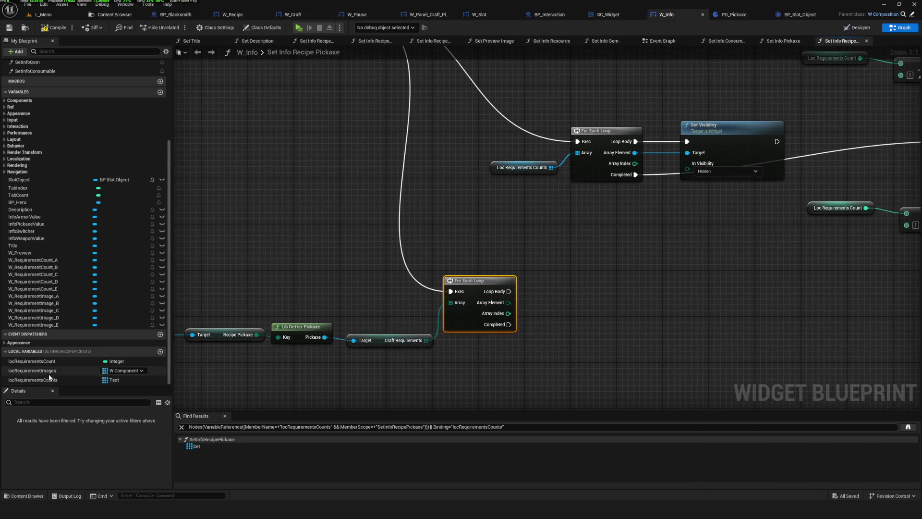
# Step: Get the Loc Requirement Images entry at the loop's Array Index
pyautogui.moveTo(58, 371)
pyautogui.mouseDown()
pyautogui.moveTo(612, 332)
pyautogui.moveTo(600, 321)
pyautogui.moveTo(644, 312)
pyautogui.mouseUp()
pyautogui.click(601, 325)
pyautogui.write('ge')
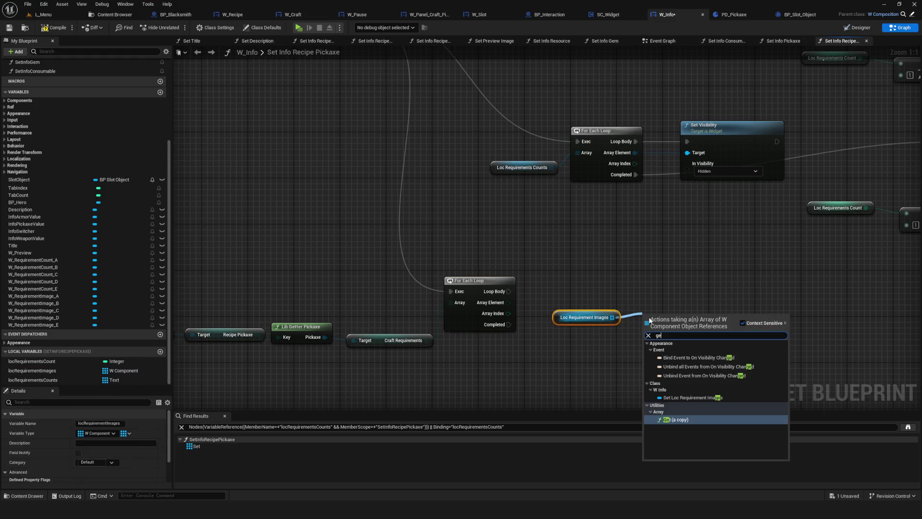
pyautogui.write('t')
pyautogui.press('Return')
pyautogui.moveTo(508, 313); pyautogui.dragTo(630, 329)
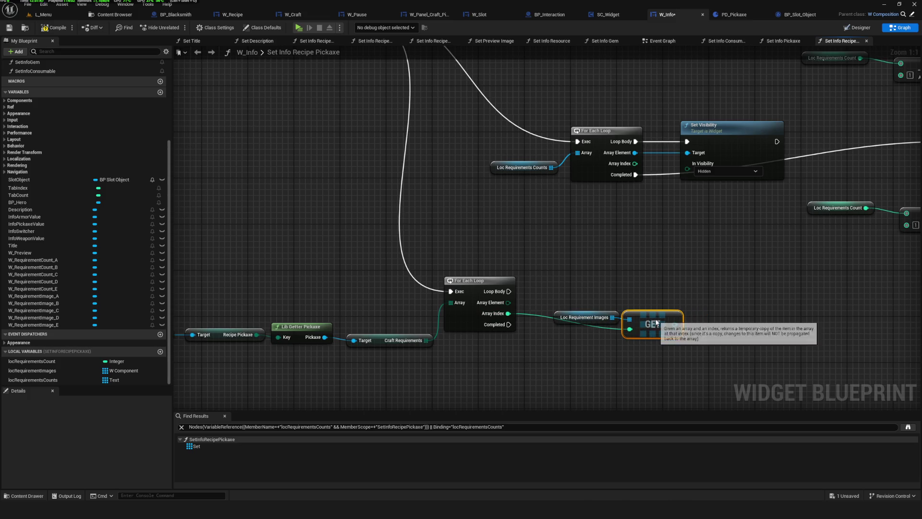
pyautogui.scroll(-5, 573, 329)
pyautogui.scroll(2, 524, 300)
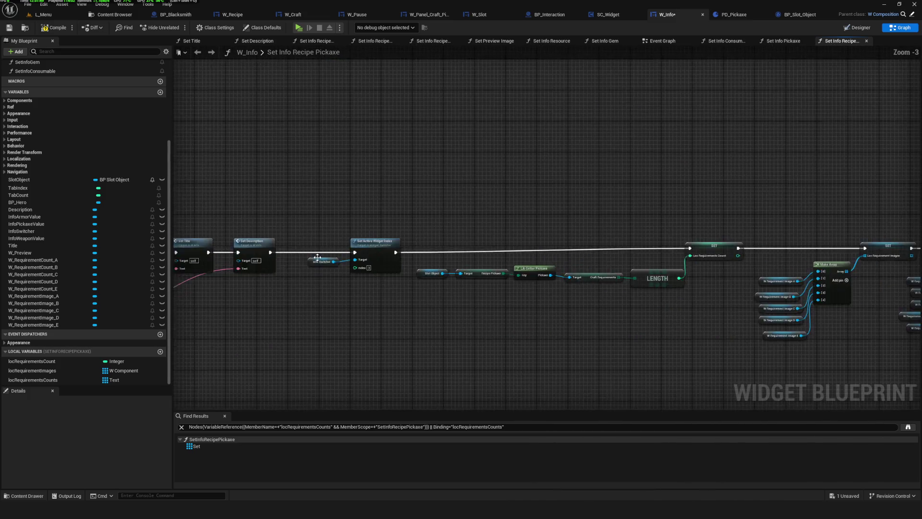
pyautogui.scroll(3, 317, 258)
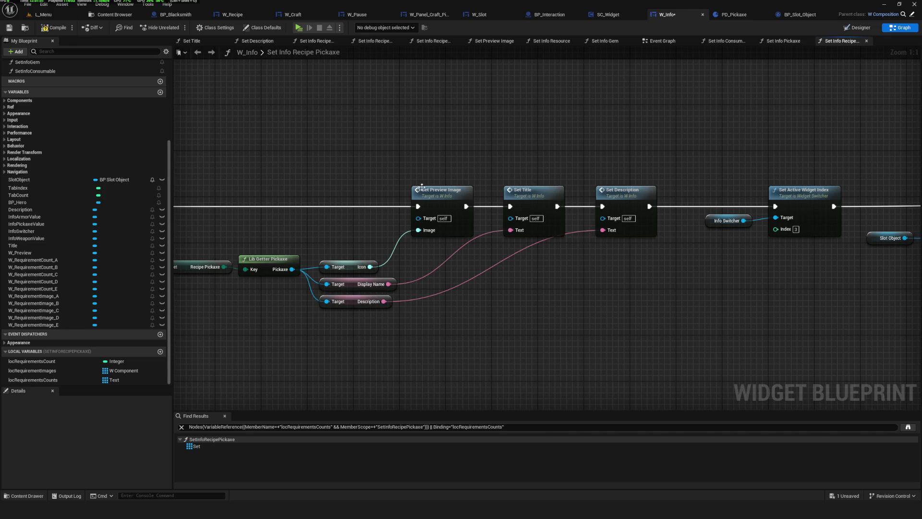
# Step: Copy Set Preview Image's Load Asset Blocking to Setup Frame chain, returning to Set Info Recipe Pickaxe
pyautogui.doubleClick(422, 189)
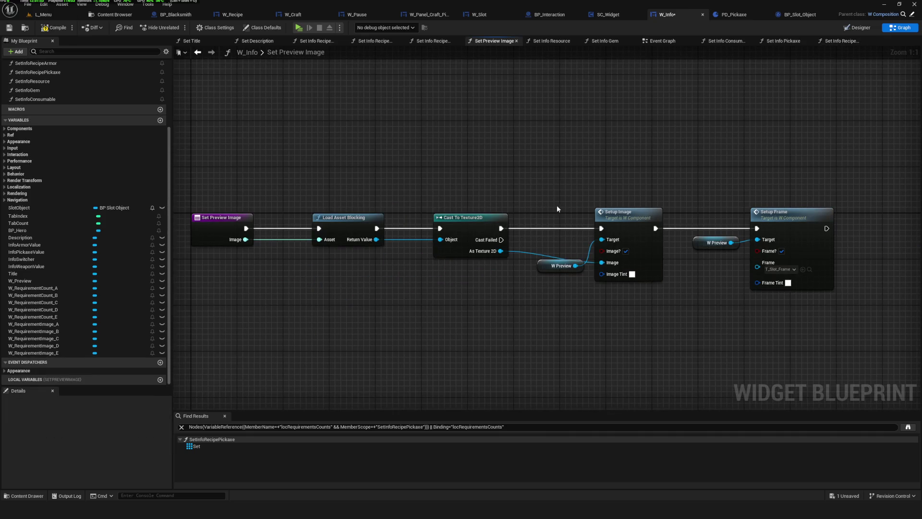
pyautogui.moveTo(326, 169); pyautogui.dragTo(805, 319)
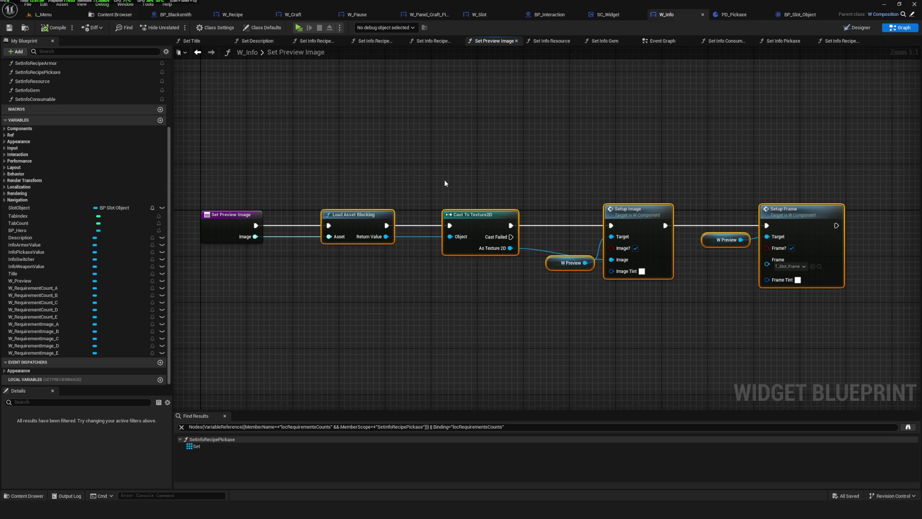
pyautogui.moveTo(336, 166)
pyautogui.mouseDown()
pyautogui.moveTo(433, 267)
pyautogui.moveTo(479, 287)
pyautogui.moveTo(820, 320)
pyautogui.mouseUp()
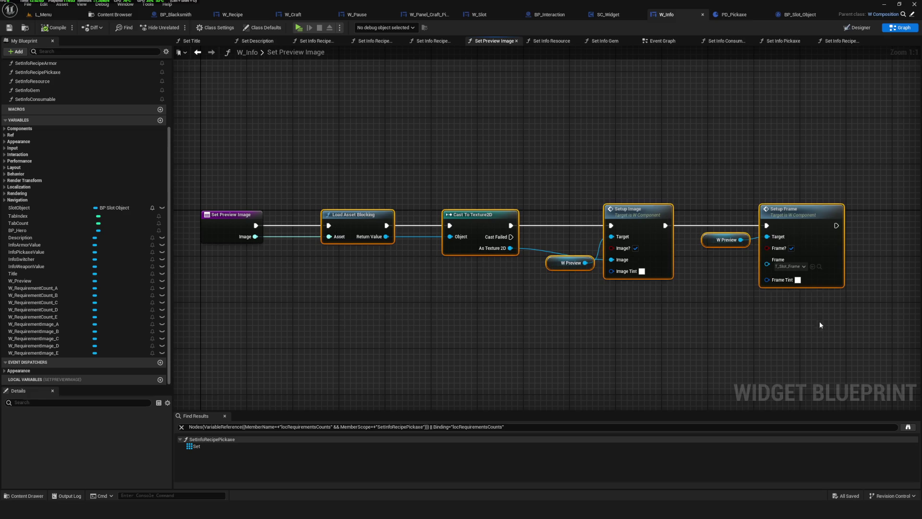
pyautogui.hotkey('ctrl', 'c')
pyautogui.click(198, 52)
pyautogui.scroll(5, 563, 207)
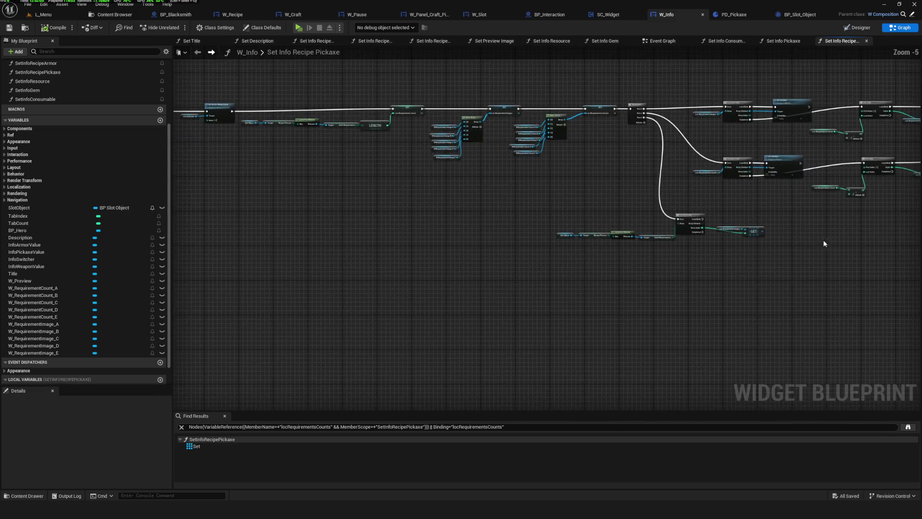
# Step: Paste the image-loading chain and run Load Asset Blocking from the loop's Loop Body
pyautogui.hotkey('ctrl', 'v')
pyautogui.moveTo(559, 246)
pyautogui.mouseDown()
pyautogui.moveTo(675, 212)
pyautogui.moveTo(552, 207)
pyautogui.mouseUp()
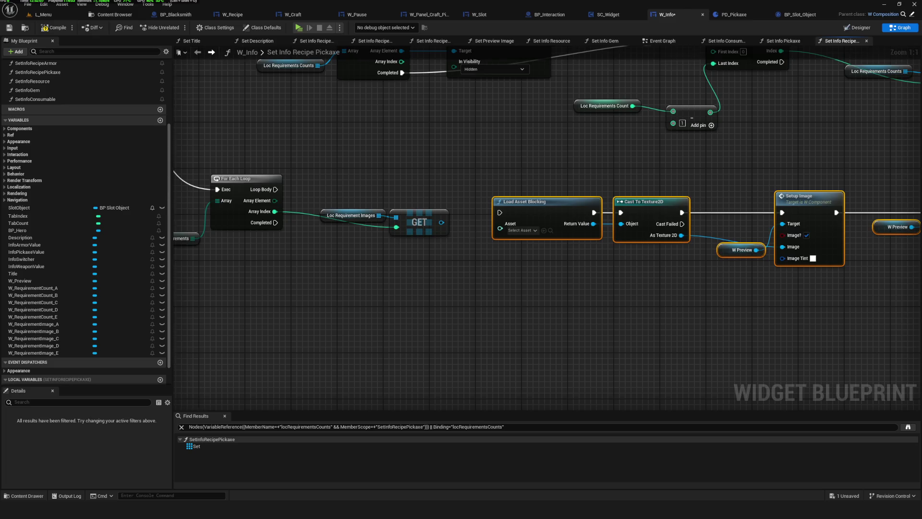
pyautogui.scroll(-5, 528, 241)
pyautogui.scroll(3, 519, 253)
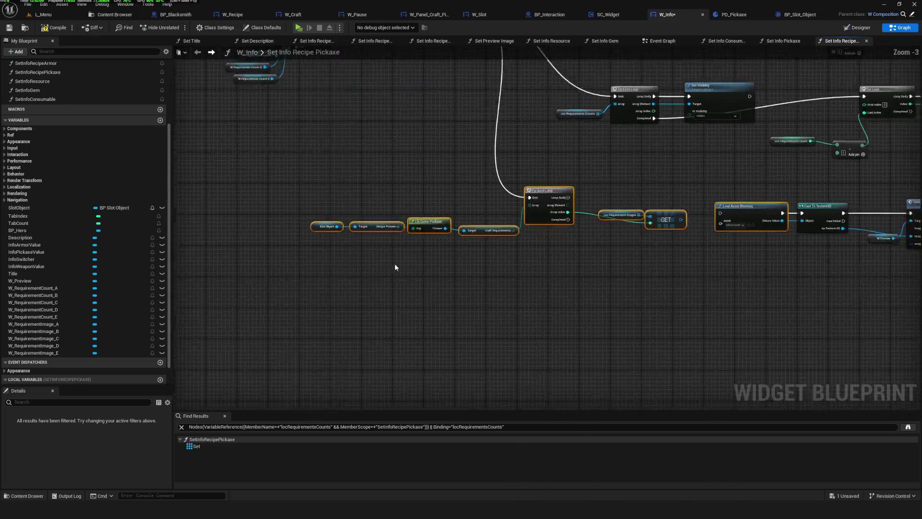
pyautogui.scroll(3, 716, 236)
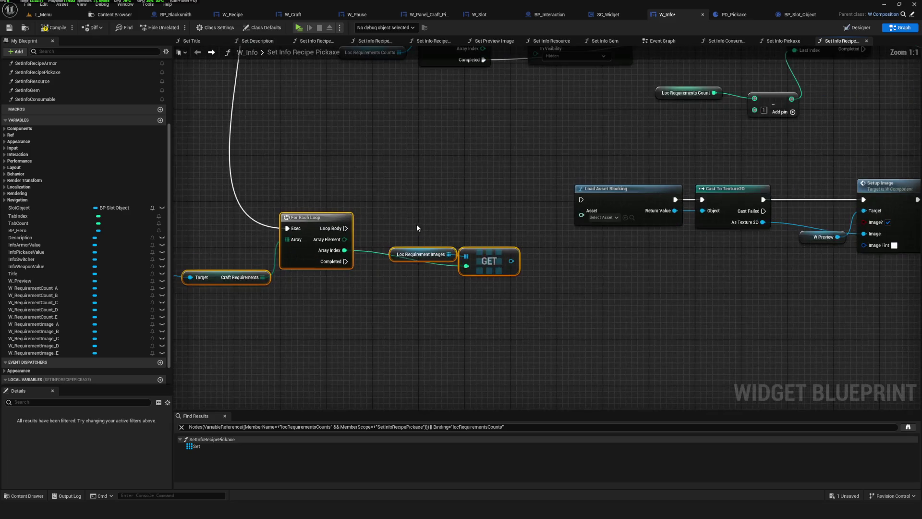
pyautogui.scroll(-5, 417, 224)
pyautogui.moveTo(793, 198); pyautogui.dragTo(576, 243)
pyautogui.scroll(5, 576, 243)
pyautogui.moveTo(357, 234); pyautogui.dragTo(586, 237)
pyautogui.click(481, 225)
pyautogui.moveTo(357, 234); pyautogui.dragTo(600, 236)
# Step: Replace both W Preview getters with the requirement image GET as Setup Frame's target
pyautogui.moveTo(398, 252)
pyautogui.mouseDown()
pyautogui.moveTo(530, 281)
pyautogui.moveTo(498, 325)
pyautogui.moveTo(654, 325)
pyautogui.mouseUp()
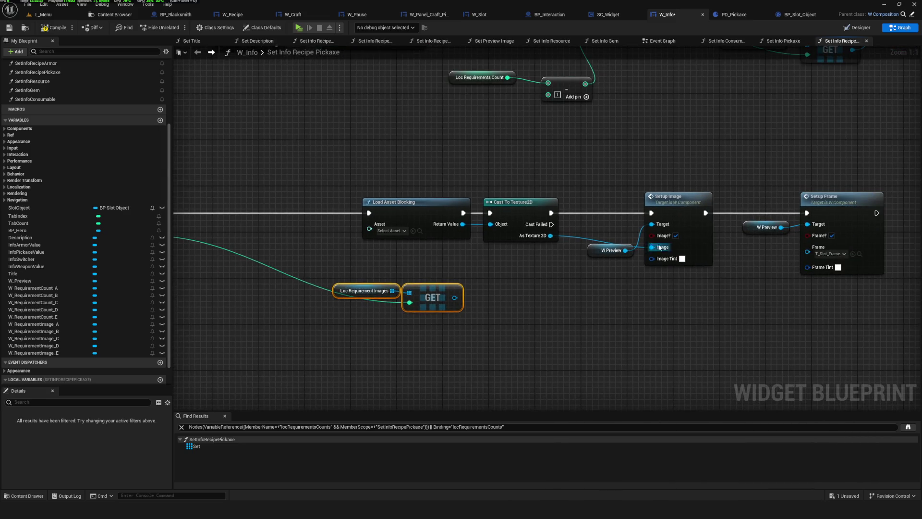
pyautogui.click(610, 250)
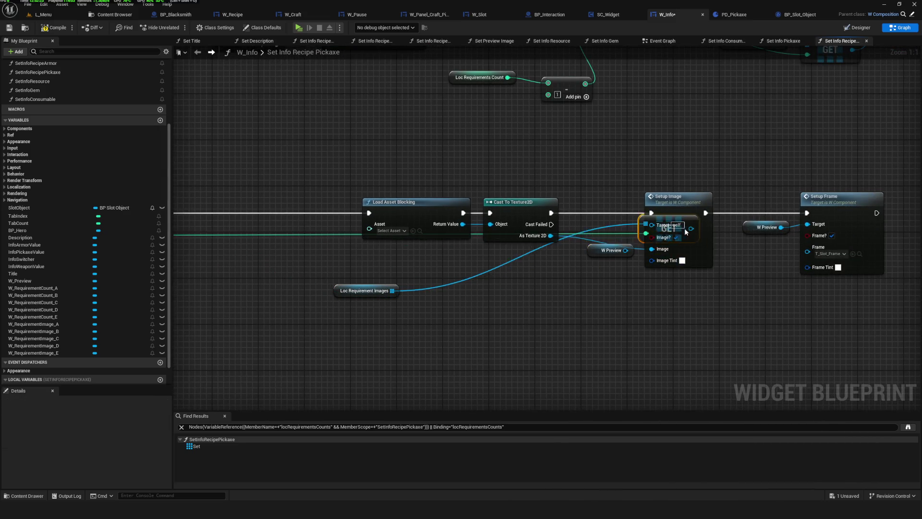
pyautogui.moveTo(449, 302); pyautogui.dragTo(652, 225)
pyautogui.click(709, 232)
pyautogui.press('Delete')
pyautogui.click(552, 255)
pyautogui.press('Delete')
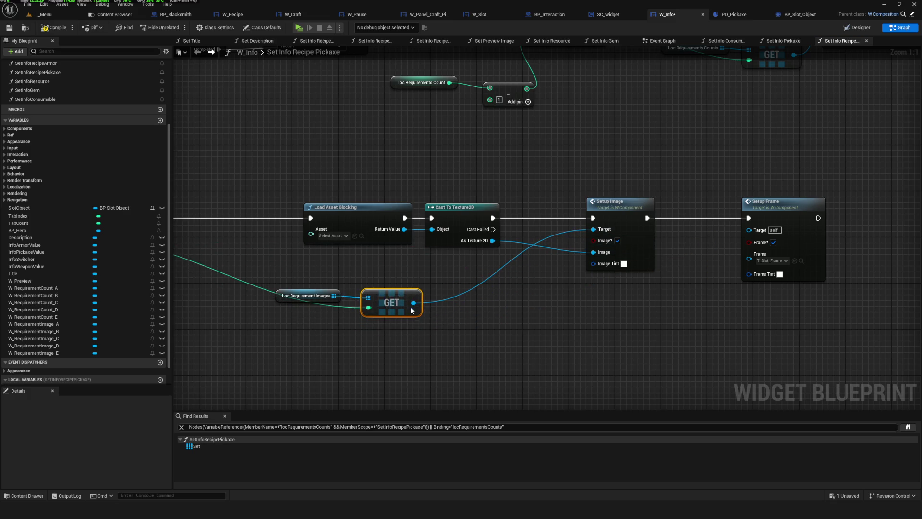
pyautogui.moveTo(500, 320); pyautogui.dragTo(748, 230)
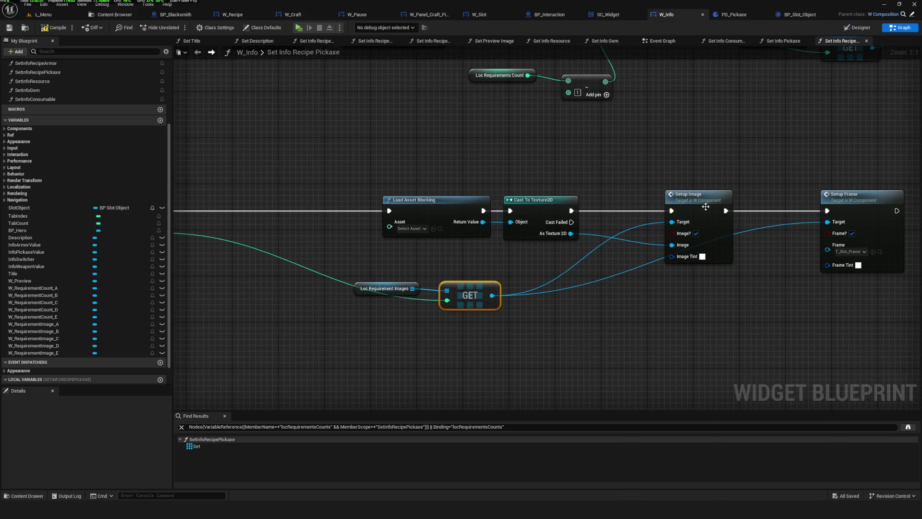
# Step: Feed each Array Element's Icon via Lib Getter Resources into Load Asset Blocking's Asset, then compile
pyautogui.moveTo(653, 235)
pyautogui.mouseDown()
pyautogui.moveTo(628, 226)
pyautogui.moveTo(630, 208)
pyautogui.mouseUp()
pyautogui.moveTo(379, 219); pyautogui.dragTo(435, 306)
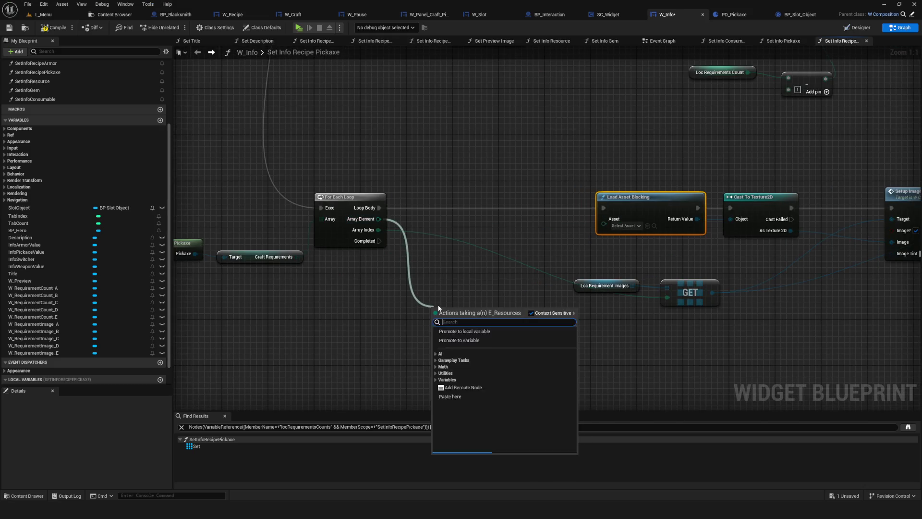
pyautogui.write('lib getter')
pyautogui.click(497, 343)
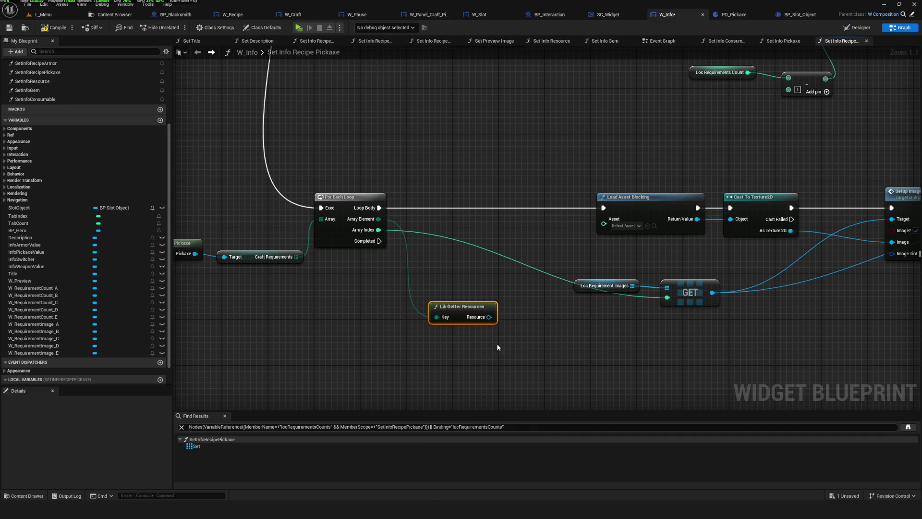
pyautogui.moveTo(501, 335); pyautogui.dragTo(535, 342)
pyautogui.write('get')
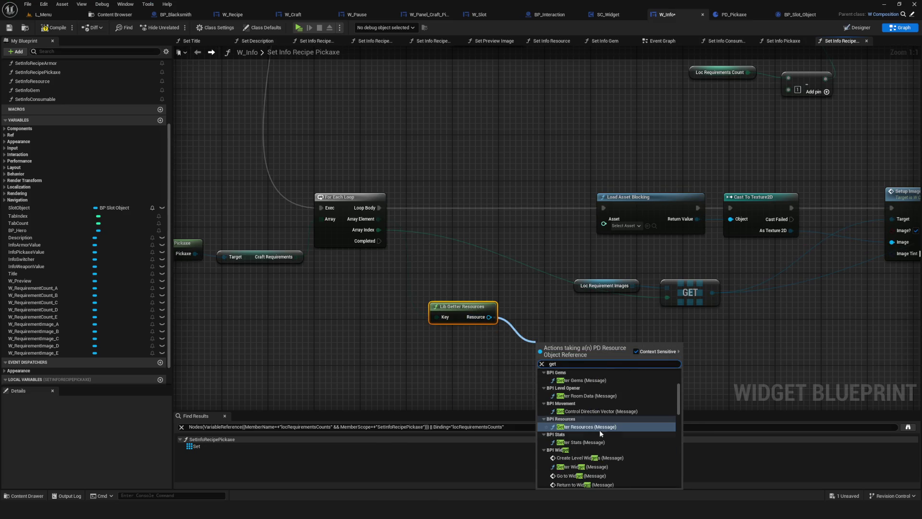
pyautogui.write(' icon')
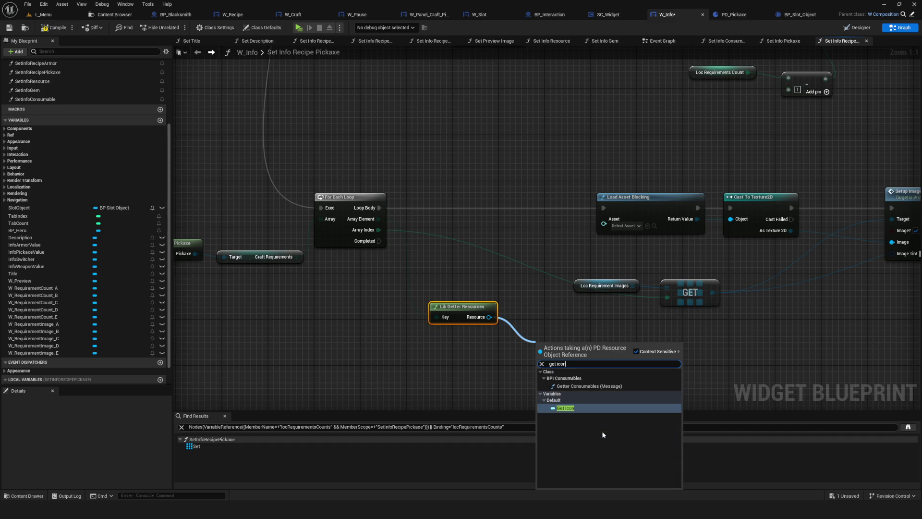
pyautogui.click(583, 408)
pyautogui.moveTo(584, 343)
pyautogui.mouseDown()
pyautogui.moveTo(596, 328)
pyautogui.moveTo(603, 219)
pyautogui.mouseUp()
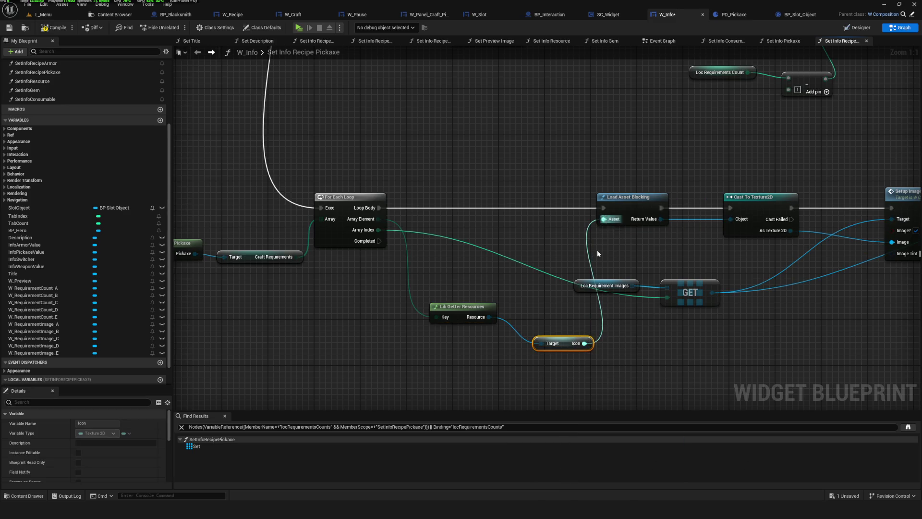
pyautogui.moveTo(552, 343); pyautogui.dragTo(519, 251)
pyautogui.scroll(-7, 520, 251)
pyautogui.scroll(4, 696, 310)
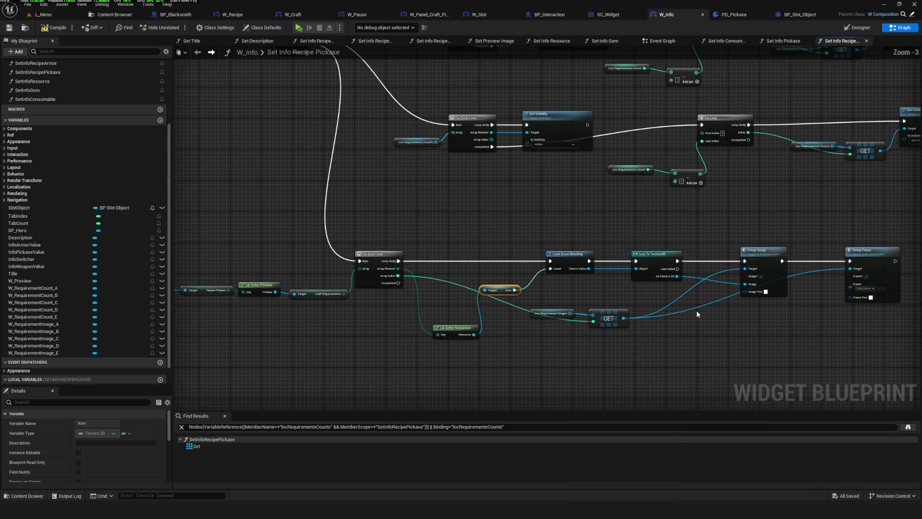
pyautogui.click(55, 27)
# Step: Play the game and check requirement icons for Pickaxes C, red, B and D in the Craft window
pyautogui.click(298, 27)
pyautogui.click(475, 213)
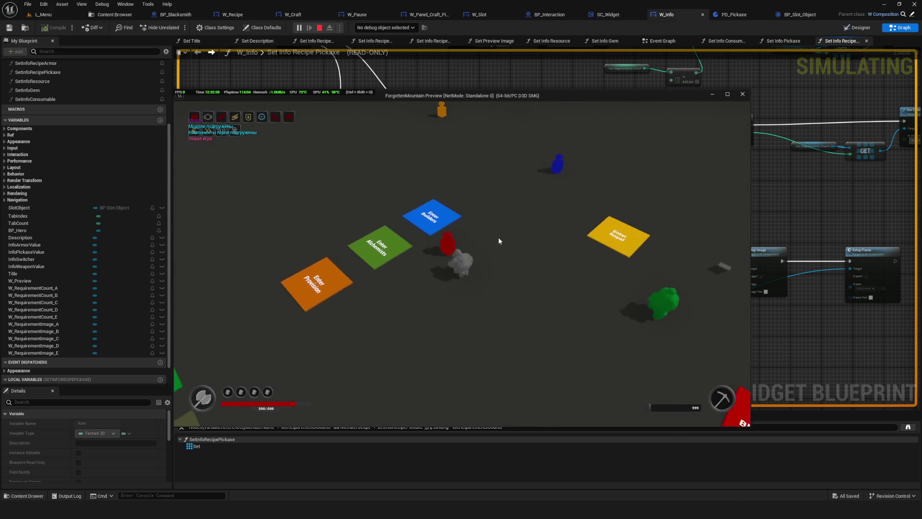
pyautogui.press('c')
pyautogui.click(319, 203)
pyautogui.click(354, 202)
pyautogui.click(300, 205)
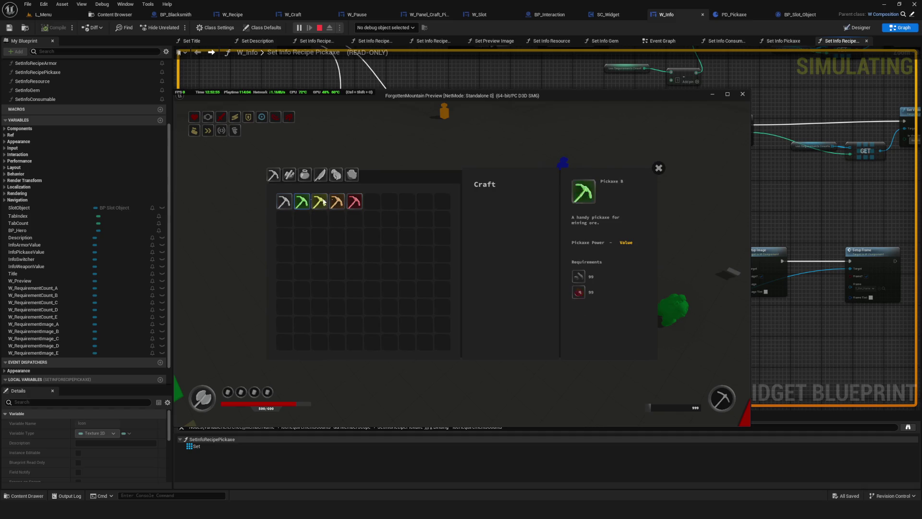
pyautogui.click(338, 202)
pyautogui.click(300, 206)
pyautogui.press('Escape')
pyautogui.scroll(2, 540, 248)
# Step: Shift the eight-node image-loading chain to the right to make room
pyautogui.scroll(-3, 561, 257)
pyautogui.scroll(4, 510, 265)
pyautogui.moveTo(495, 270); pyautogui.dragTo(518, 240)
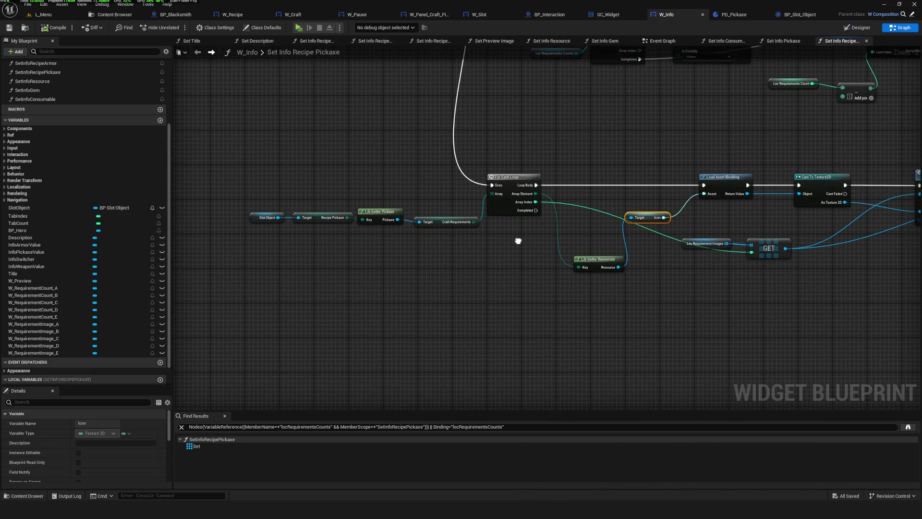
pyautogui.moveTo(785, 240); pyautogui.dragTo(570, 264)
pyautogui.moveTo(357, 189)
pyautogui.mouseDown()
pyautogui.moveTo(452, 267)
pyautogui.moveTo(882, 301)
pyautogui.mouseUp()
pyautogui.moveTo(503, 210)
pyautogui.mouseDown()
pyautogui.moveTo(555, 211)
pyautogui.moveTo(411, 211)
pyautogui.moveTo(528, 213)
pyautogui.mouseUp()
pyautogui.scroll(-5, 528, 213)
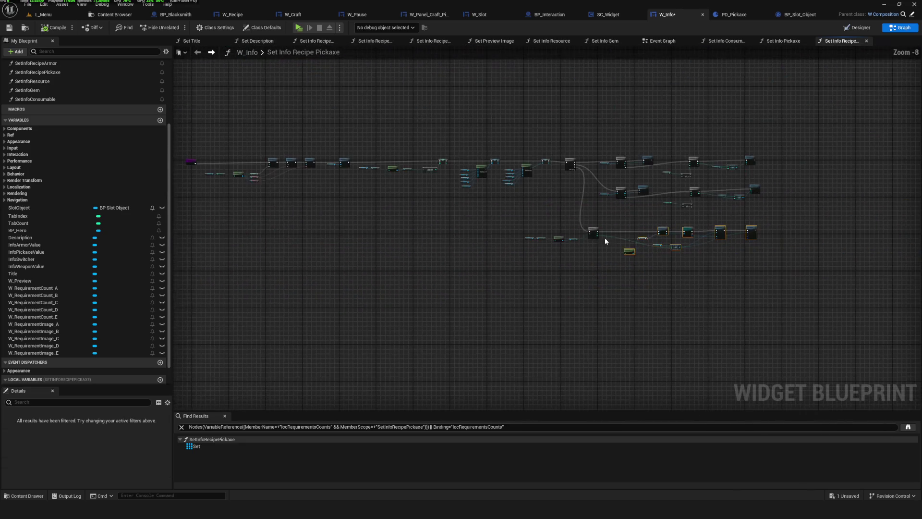
pyautogui.moveTo(728, 230); pyautogui.dragTo(794, 264)
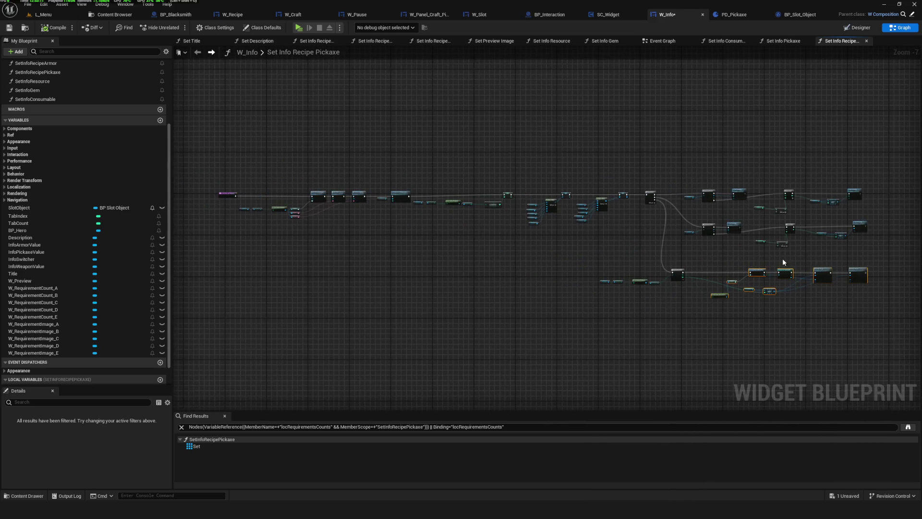
pyautogui.scroll(6, 784, 262)
# Step: Duplicate the count array getter and GET, wire the loop's Array Index into it, and save
pyautogui.moveTo(549, 123); pyautogui.dragTo(619, 149)
pyautogui.hotkey('ctrl', 'c')
pyautogui.hotkey('ctrl', 'v')
pyautogui.moveTo(653, 265)
pyautogui.mouseDown()
pyautogui.moveTo(783, 305)
pyautogui.moveTo(708, 259)
pyautogui.moveTo(885, 291)
pyautogui.mouseUp()
pyautogui.moveTo(327, 270)
pyautogui.mouseDown()
pyautogui.moveTo(917, 310)
pyautogui.moveTo(918, 343)
pyautogui.moveTo(770, 309)
pyautogui.moveTo(544, 315)
pyautogui.mouseUp()
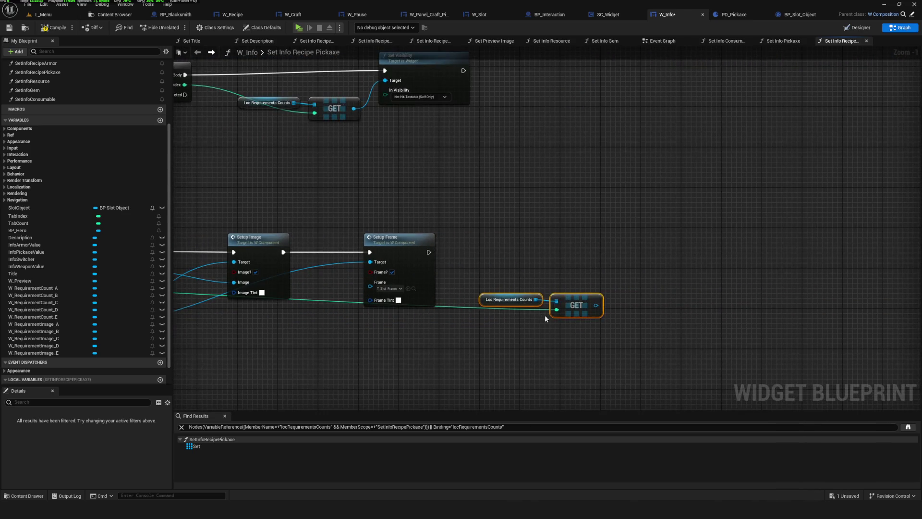
pyautogui.hotkey('ctrl', 's')
# Step: Copy the Title SET Text node from Set Title and return to Set Info Recipe Pickaxe
pyautogui.scroll(-6, 534, 267)
pyautogui.scroll(3, 533, 266)
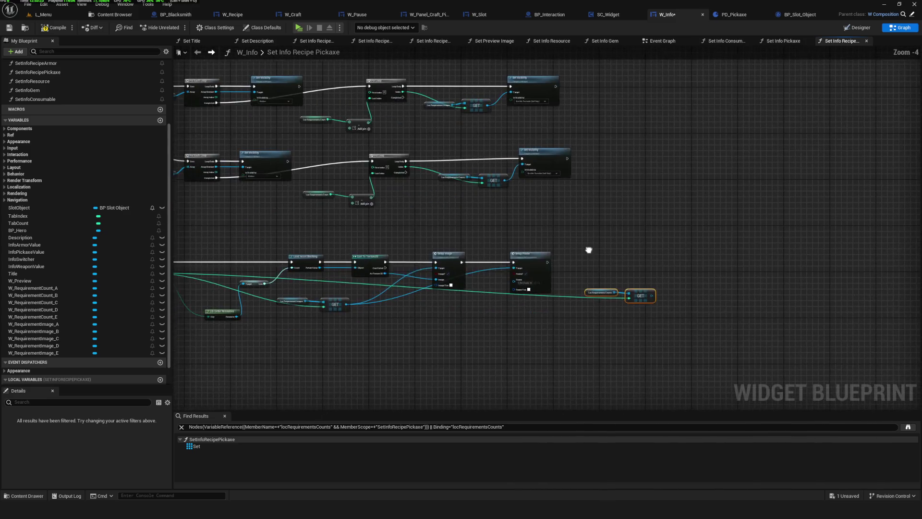
pyautogui.scroll(-2, 567, 240)
pyautogui.scroll(3, 568, 226)
pyautogui.moveTo(600, 295); pyautogui.dragTo(659, 307)
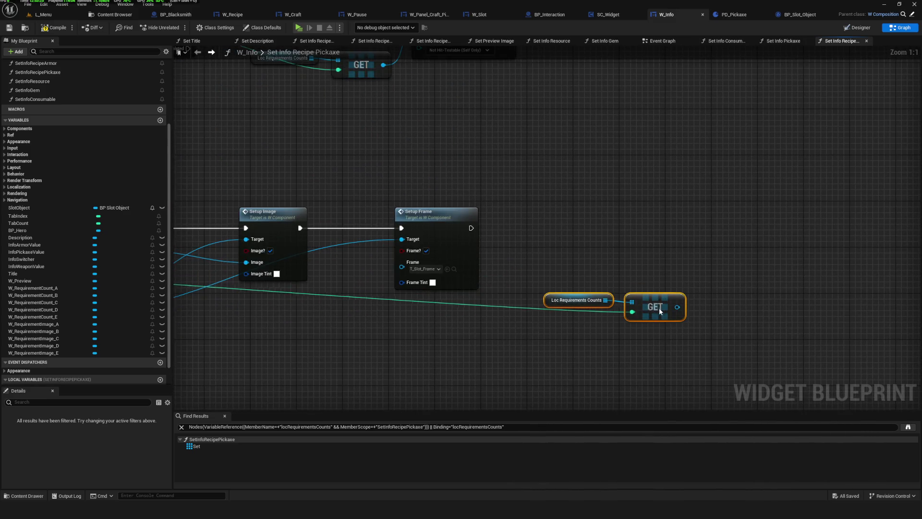
pyautogui.scroll(-3, 624, 269)
pyautogui.scroll(5, 307, 200)
pyautogui.moveTo(628, 233)
pyautogui.mouseDown()
pyautogui.moveTo(506, 226)
pyautogui.moveTo(485, 253)
pyautogui.mouseUp()
pyautogui.doubleClick(486, 211)
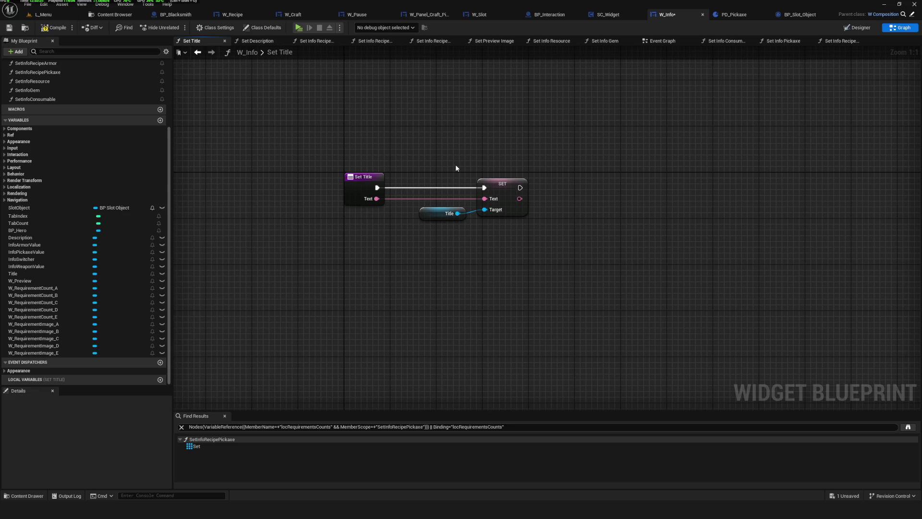
pyautogui.click(525, 195)
pyautogui.click(198, 53)
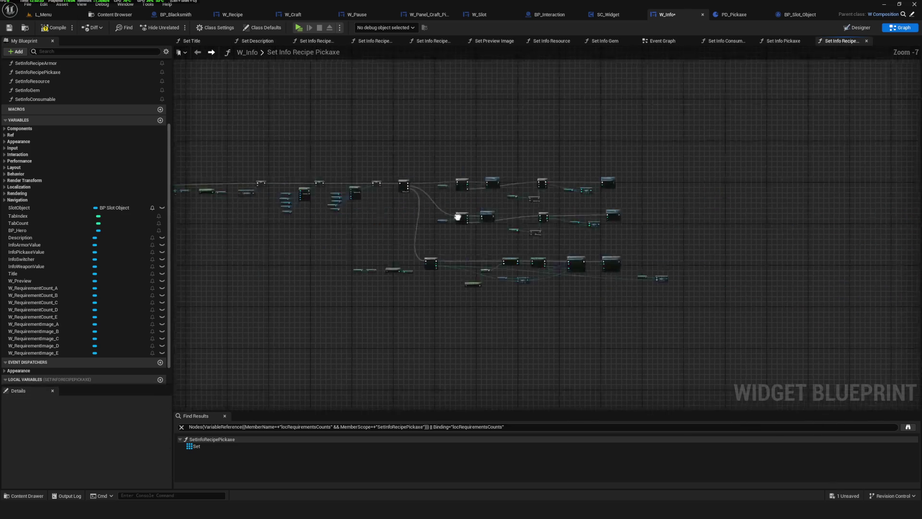
# Step: Paste the SET Text node, with GET on its Target and Setup Frame's execution feeding it
pyautogui.hotkey('ctrl', 'v')
pyautogui.moveTo(457, 279); pyautogui.dragTo(512, 258)
pyautogui.moveTo(528, 225); pyautogui.dragTo(535, 184)
pyautogui.moveTo(246, 199)
pyautogui.mouseDown()
pyautogui.moveTo(536, 201)
pyautogui.moveTo(511, 188)
pyautogui.moveTo(589, 200)
pyautogui.mouseUp()
pyautogui.scroll(-8, 543, 214)
pyautogui.scroll(5, 534, 258)
# Step: Replace the Craft Requirements node with Get Craft Requirements Count from the Pickaxe output
pyautogui.moveTo(338, 217); pyautogui.dragTo(587, 274)
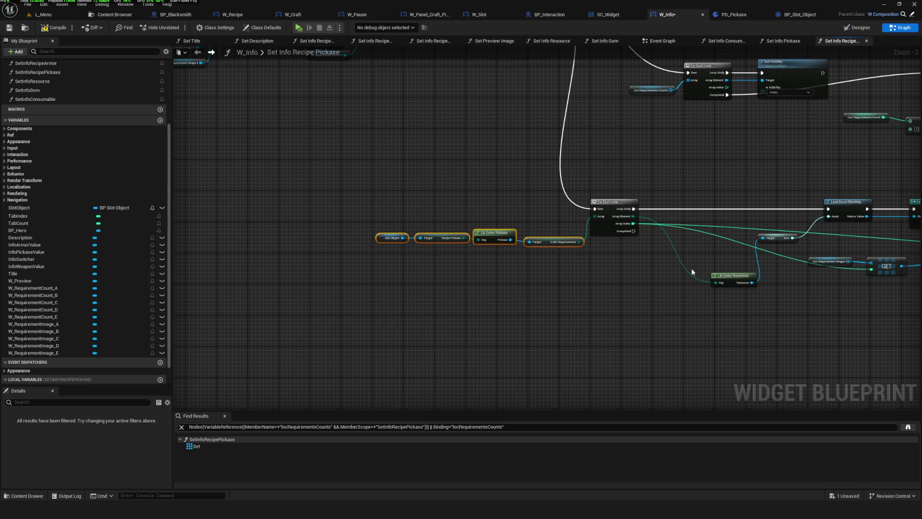
pyautogui.scroll(3, 693, 272)
pyautogui.scroll(2, 454, 292)
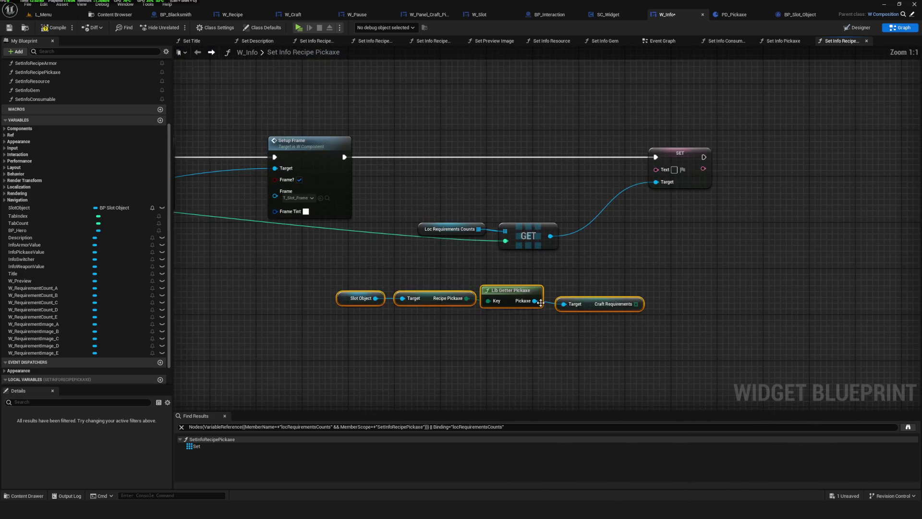
pyautogui.click(600, 304)
pyautogui.press('Delete')
pyautogui.moveTo(534, 301); pyautogui.dragTo(595, 314)
pyautogui.write('get req')
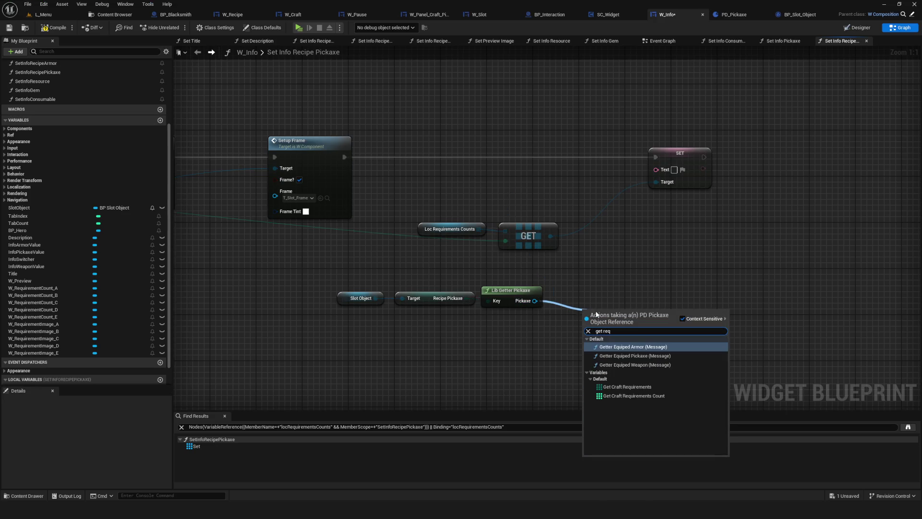
pyautogui.click(634, 396)
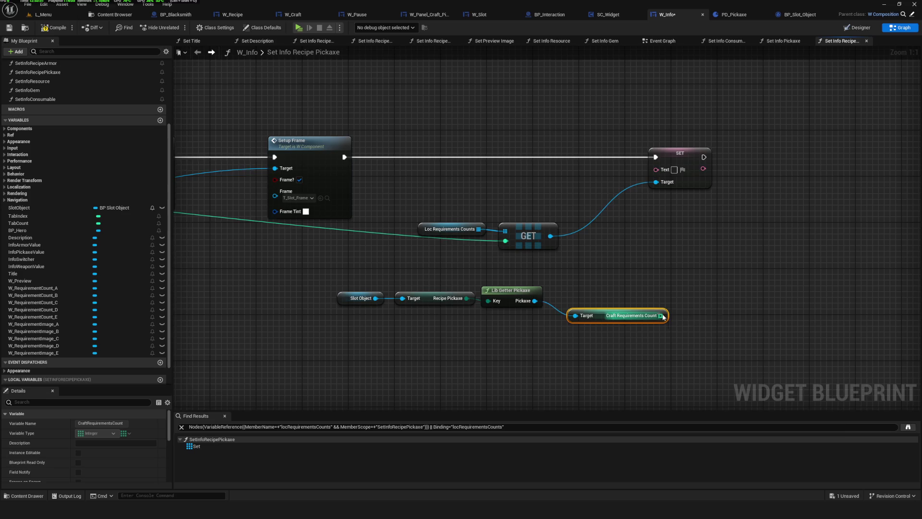
# Step: Add a copy-based array Get on Craft Requirements Count, replacing a by-reference one, and save
pyautogui.moveTo(661, 316); pyautogui.dragTo(702, 315)
pyautogui.write('get')
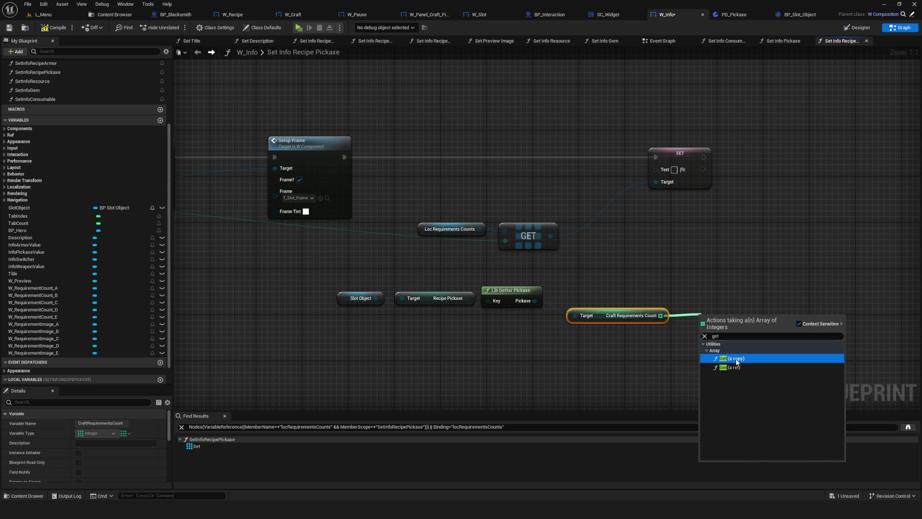
pyautogui.click(731, 370)
pyautogui.hotkey('ctrl', 'z')
pyautogui.moveTo(667, 315); pyautogui.dragTo(690, 316)
pyautogui.write('get')
pyautogui.click(738, 358)
pyautogui.hotkey('ctrl', 's')
# Step: Wire the loop index into the Get and feed its count via To Text (Integer) into SET's Text
pyautogui.moveTo(738, 358)
pyautogui.mouseDown()
pyautogui.moveTo(752, 286)
pyautogui.moveTo(840, 288)
pyautogui.moveTo(903, 269)
pyautogui.moveTo(864, 259)
pyautogui.moveTo(907, 405)
pyautogui.moveTo(906, 233)
pyautogui.moveTo(799, 180)
pyautogui.mouseUp()
pyautogui.moveTo(857, 126)
pyautogui.mouseDown()
pyautogui.moveTo(659, 204)
pyautogui.moveTo(545, 278)
pyautogui.moveTo(593, 281)
pyautogui.mouseUp()
pyautogui.moveTo(584, 322)
pyautogui.mouseDown()
pyautogui.moveTo(515, 241)
pyautogui.moveTo(498, 163)
pyautogui.mouseUp()
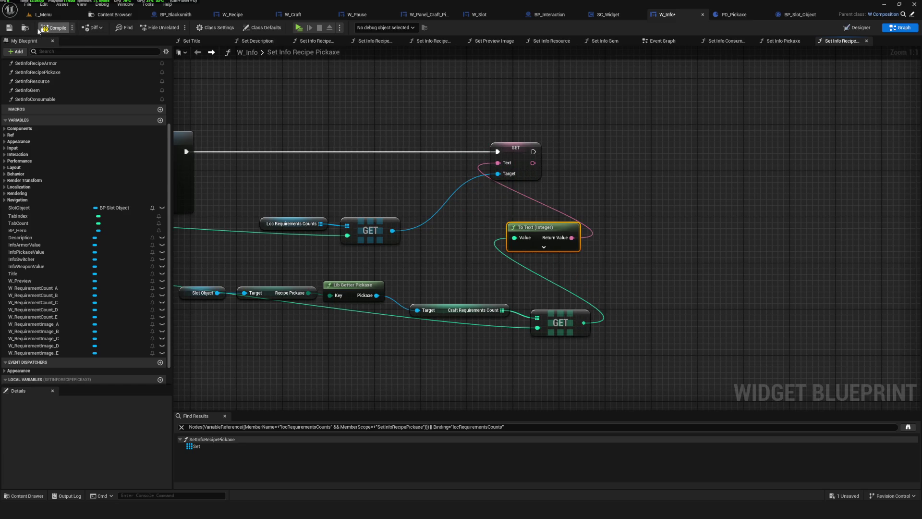
pyautogui.hotkey('alt', 'p')
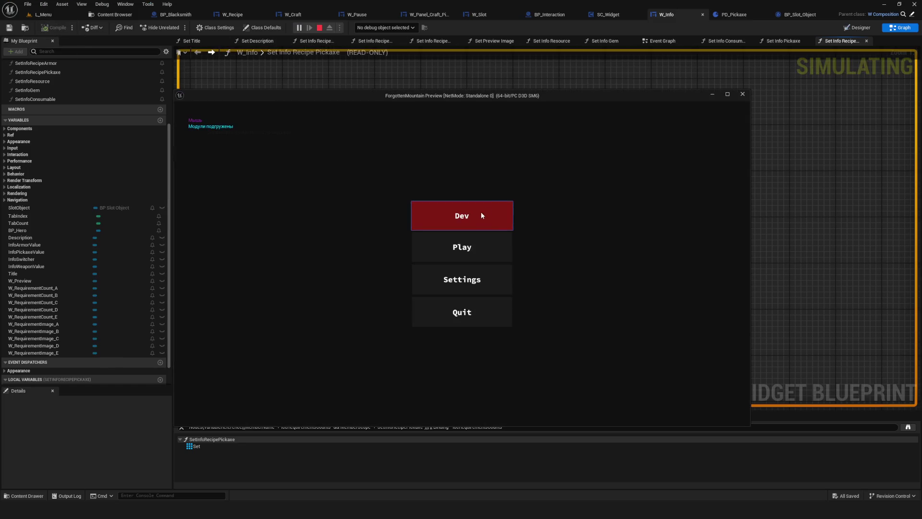
# Step: Enter the game in Dev mode and open the Craft window full screen on Pickaxe E
pyautogui.click(495, 212)
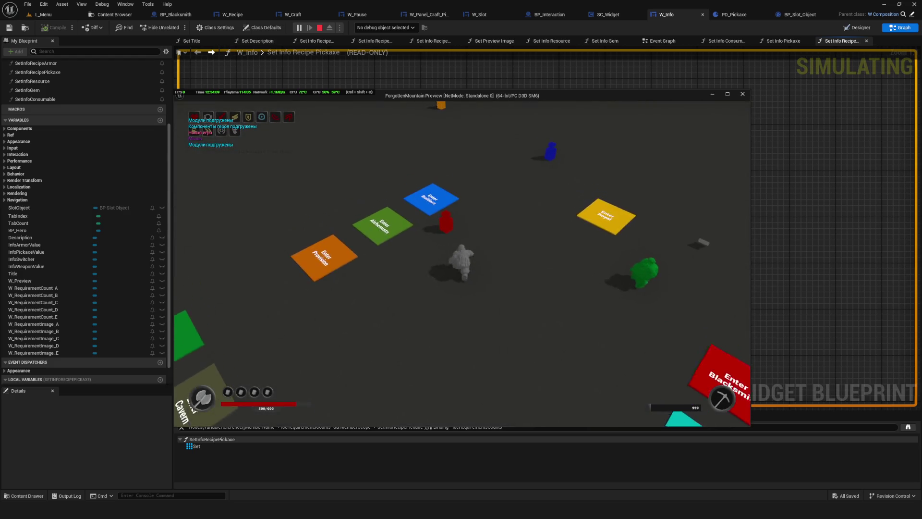
pyautogui.press('e')
pyautogui.click(355, 202)
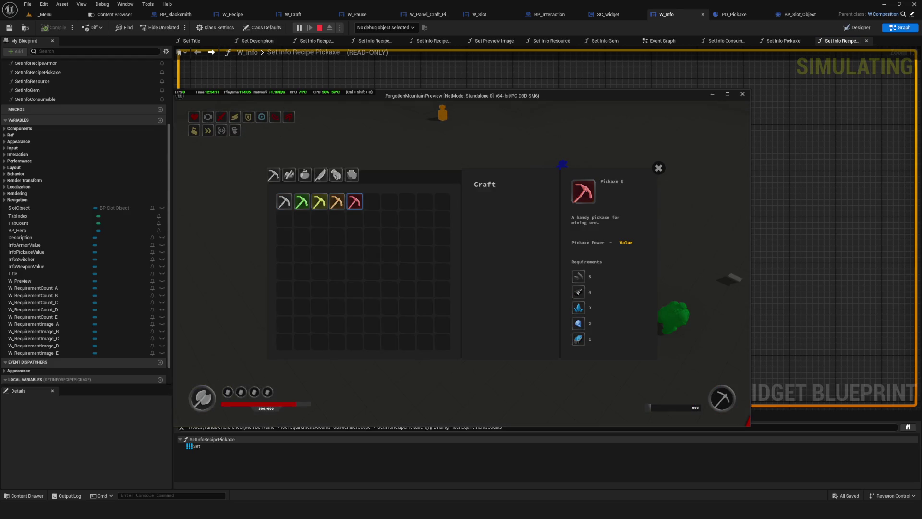
pyautogui.click(728, 94)
# Step: Check each pickaxe's requirement icons and counts, from A through E, in the stone category
pyautogui.click(193, 162)
pyautogui.click(295, 122)
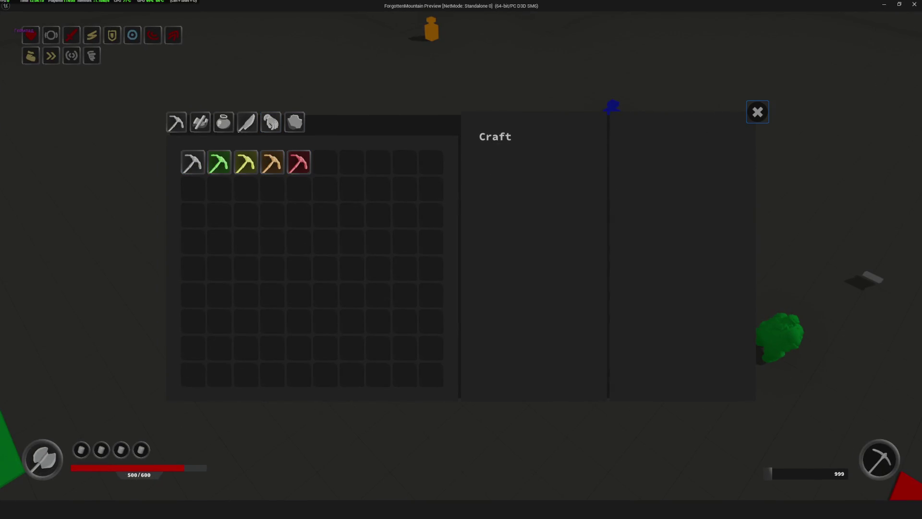
pyautogui.click(246, 162)
pyautogui.click(272, 162)
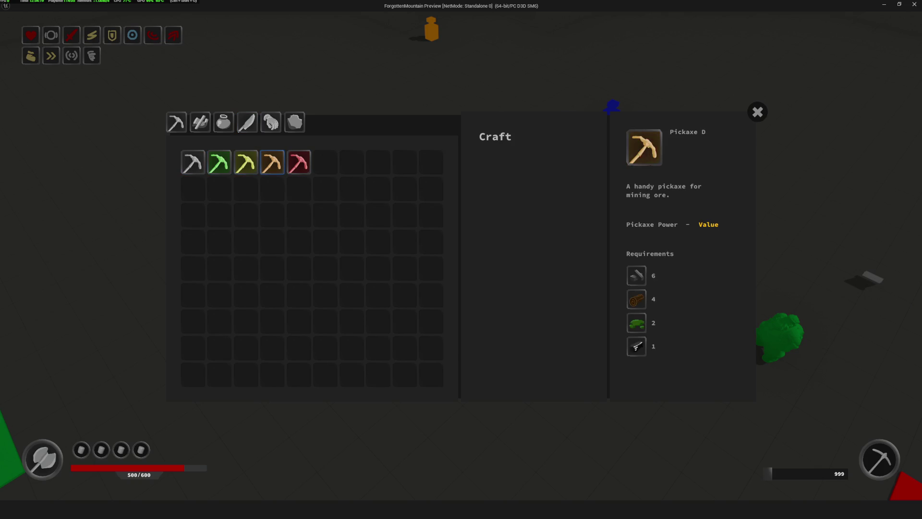
pyautogui.click(272, 162)
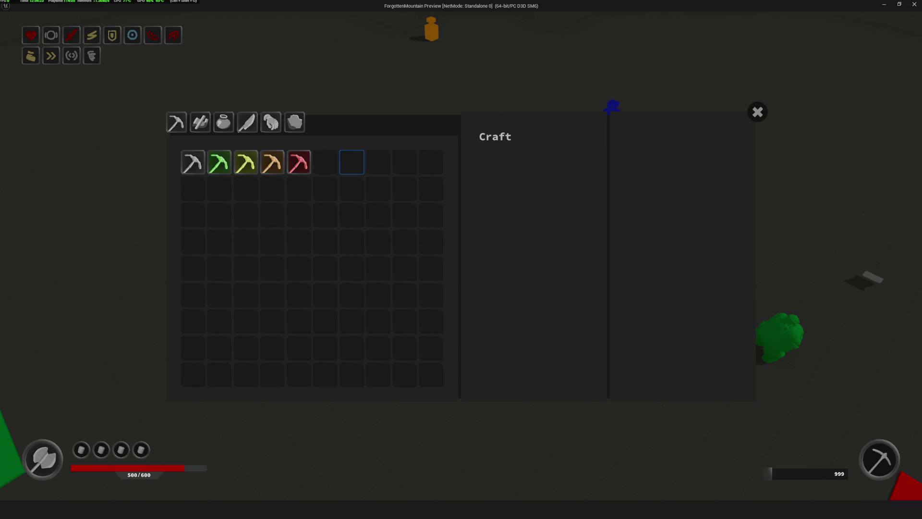
pyautogui.click(219, 162)
pyautogui.click(272, 162)
pyautogui.click(299, 162)
pyautogui.click(245, 162)
pyautogui.click(219, 162)
pyautogui.click(325, 188)
pyautogui.click(299, 162)
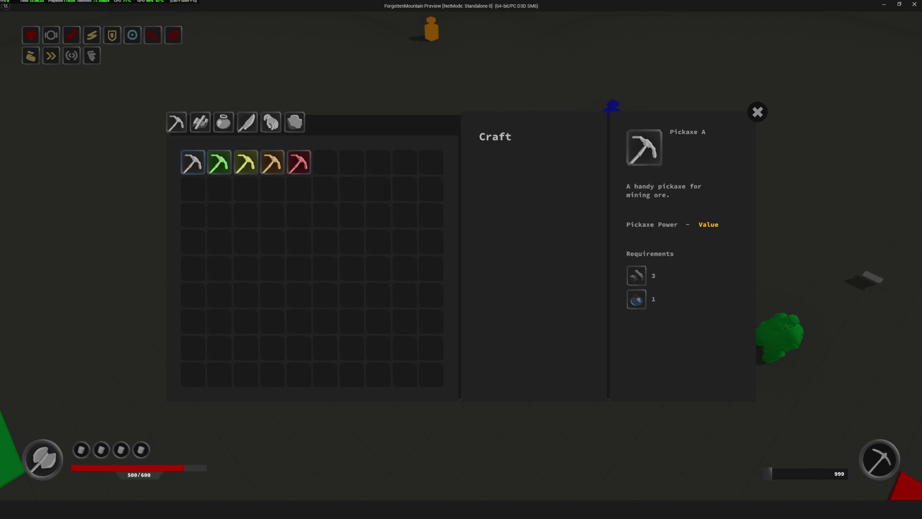
pyautogui.click(351, 162)
pyautogui.click(272, 162)
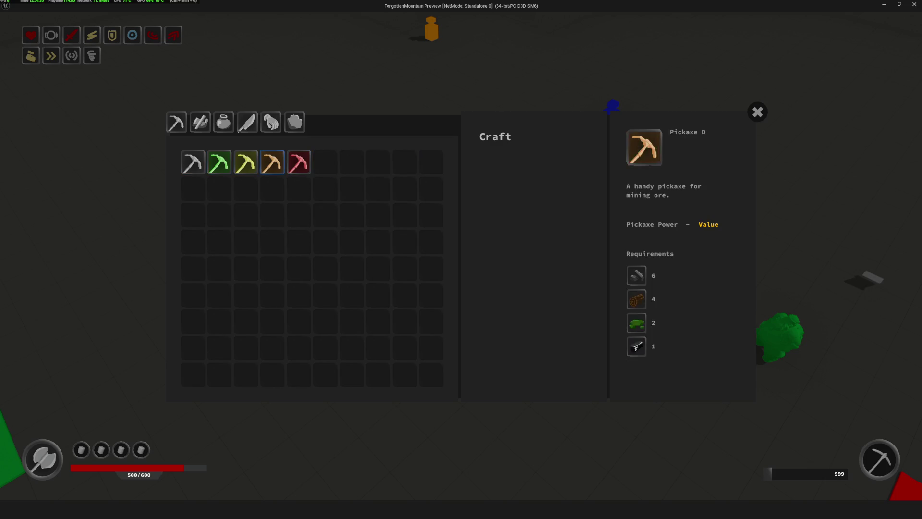
pyautogui.click(352, 162)
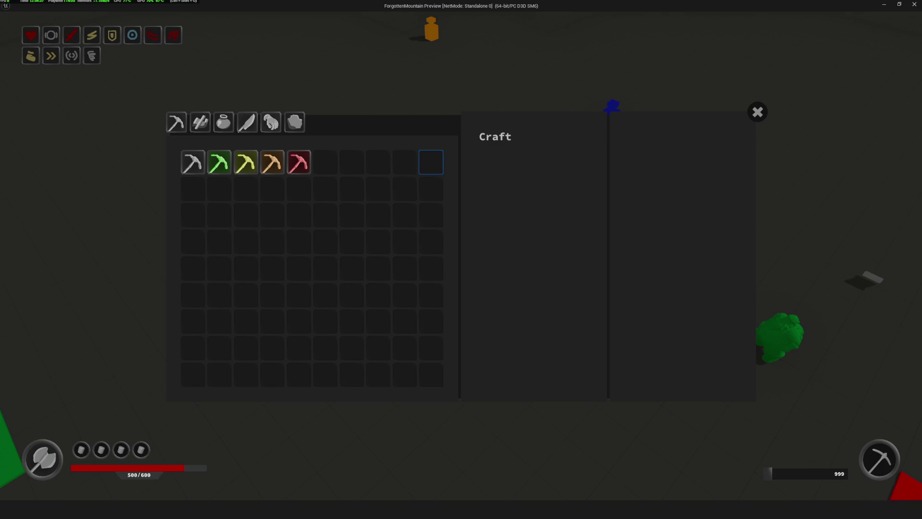
# Step: Recheck Pickaxes A–E, confirming Pickaxe E's counts 5-4-3-2-1, then close the Craft window
pyautogui.click(192, 162)
pyautogui.click(352, 162)
pyautogui.click(245, 162)
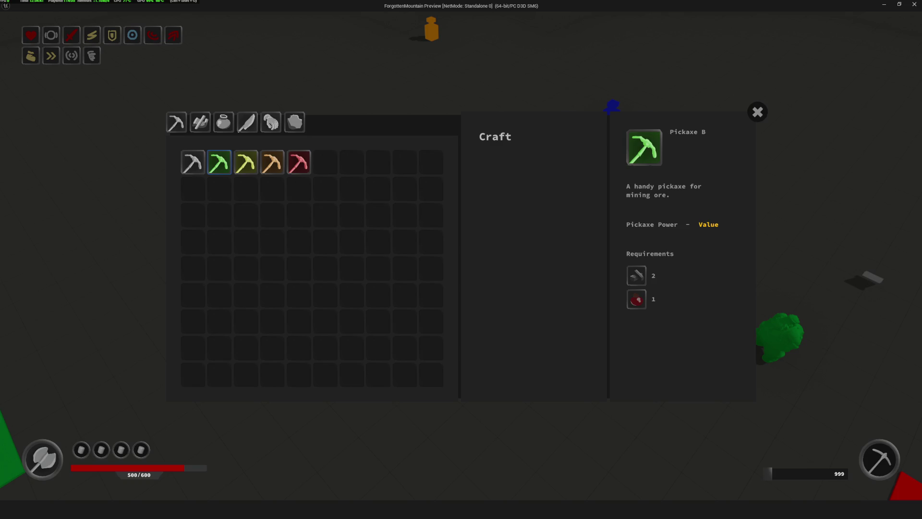
pyautogui.click(352, 162)
pyautogui.click(219, 162)
pyautogui.click(298, 162)
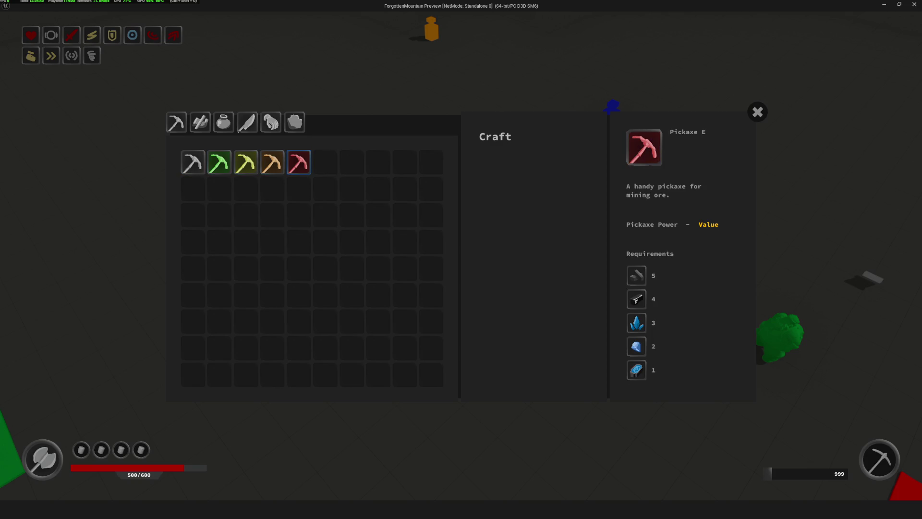
pyautogui.click(325, 162)
pyautogui.click(298, 162)
pyautogui.click(325, 162)
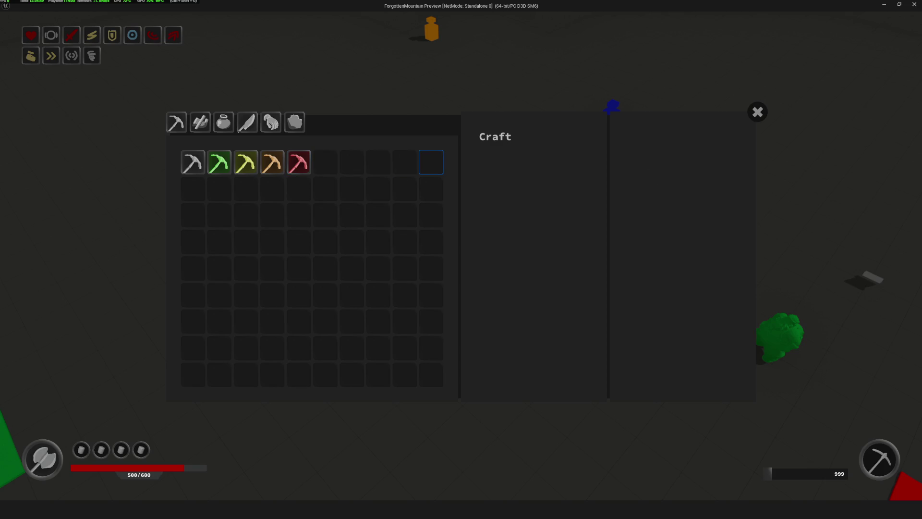
pyautogui.click(271, 162)
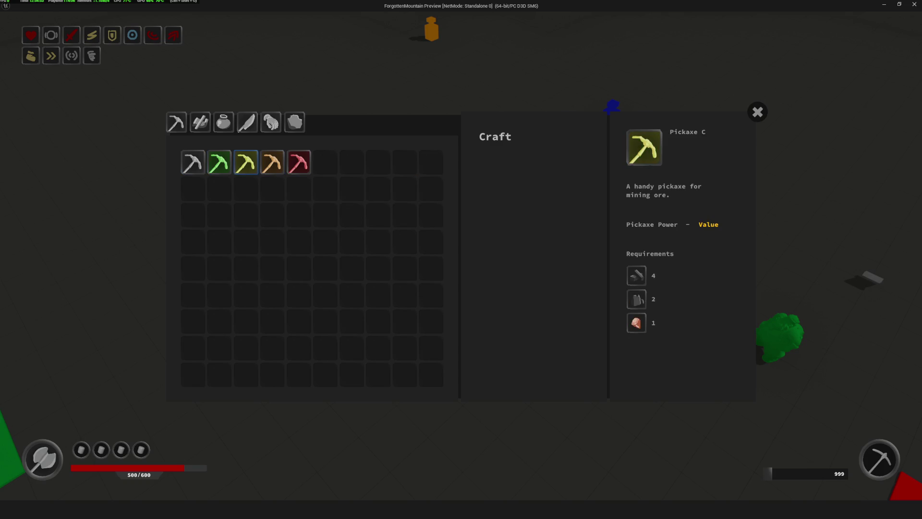
pyautogui.click(272, 162)
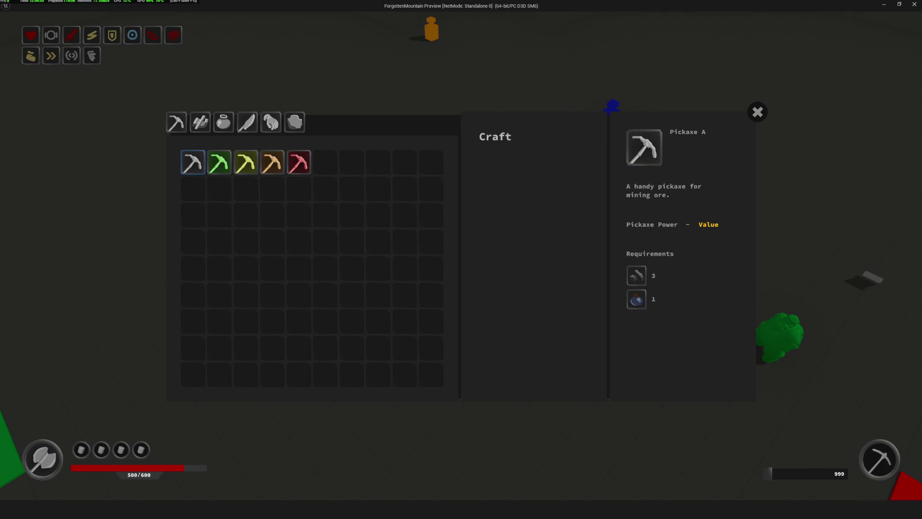
pyautogui.click(325, 161)
pyautogui.click(272, 162)
pyautogui.click(193, 162)
pyautogui.click(272, 162)
pyautogui.click(219, 162)
pyautogui.click(272, 162)
pyautogui.click(298, 162)
pyautogui.click(272, 162)
pyautogui.click(299, 162)
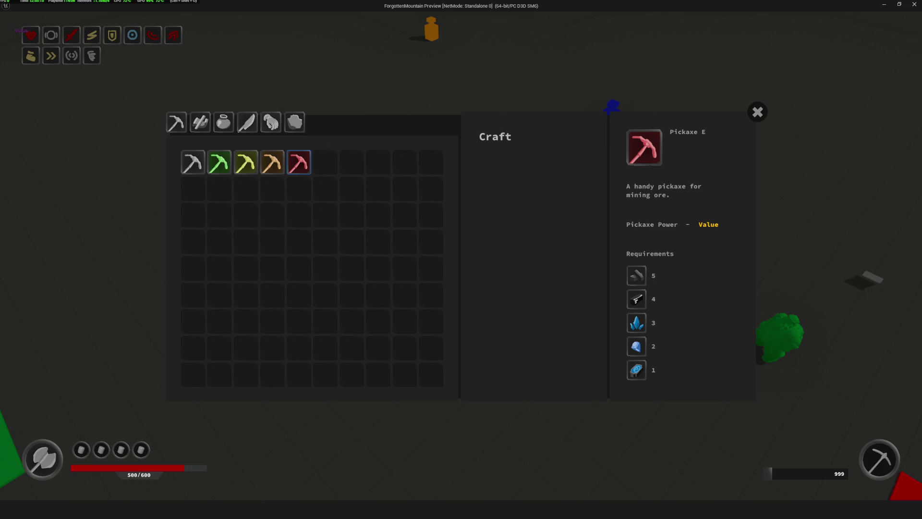
pyautogui.click(764, 113)
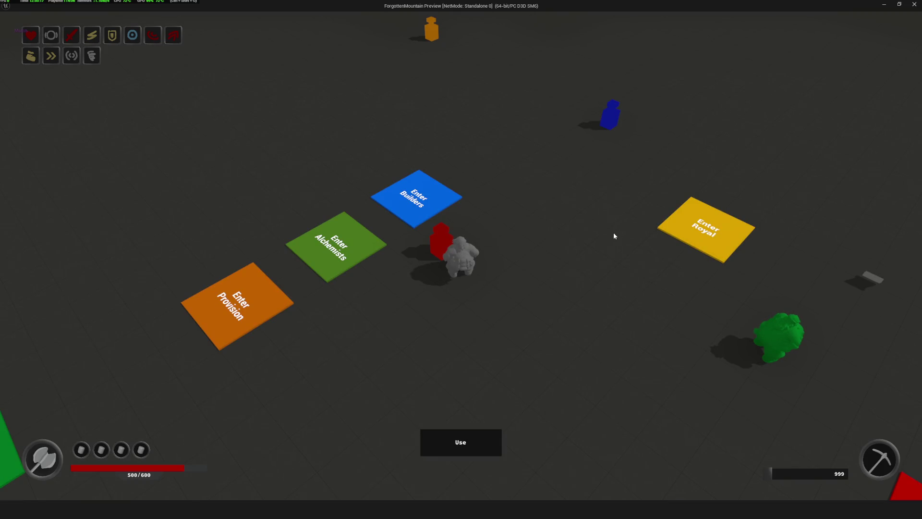
# Step: Exit the game preview and bring the loop and text-setting nodes back into view
pyautogui.press('Escape')
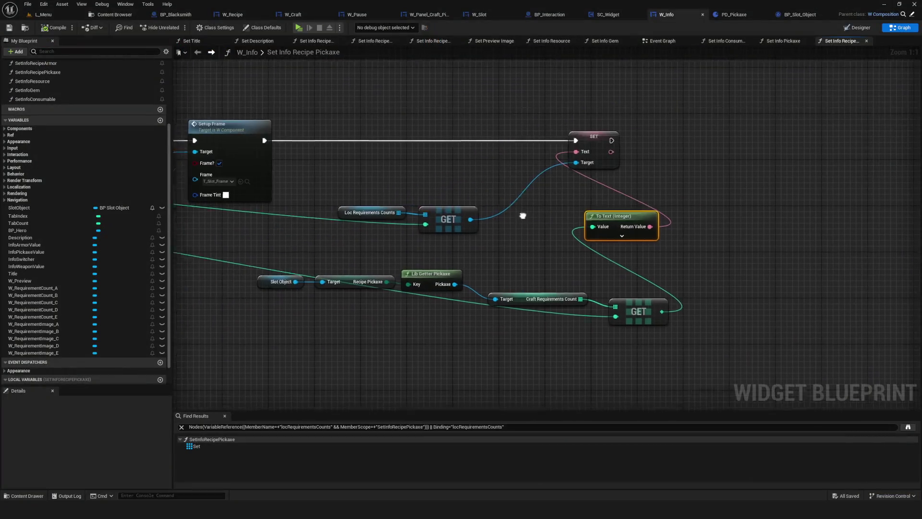
pyautogui.scroll(-8, 628, 240)
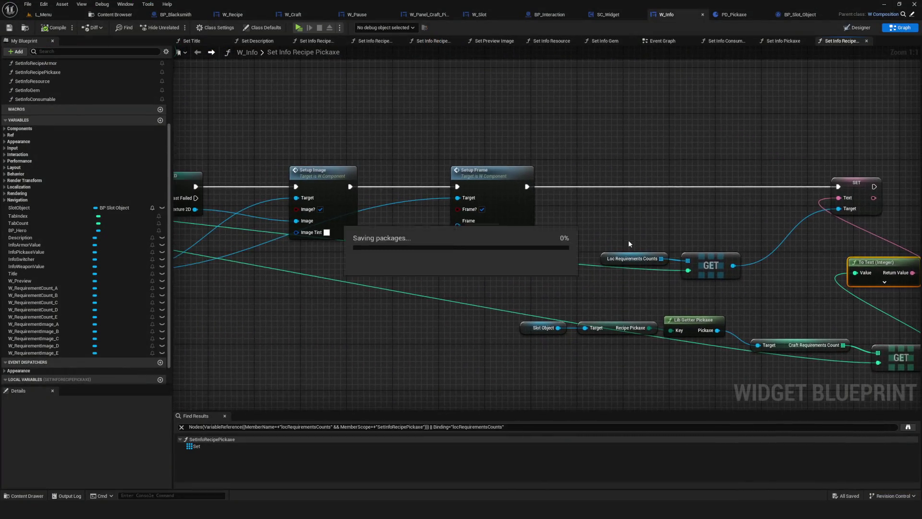
pyautogui.scroll(3, 770, 231)
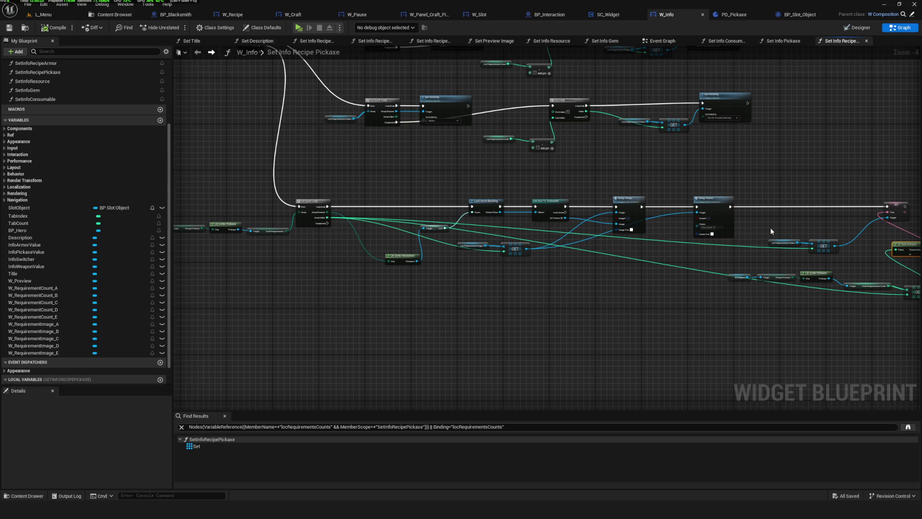
pyautogui.moveTo(771, 231); pyautogui.dragTo(581, 239)
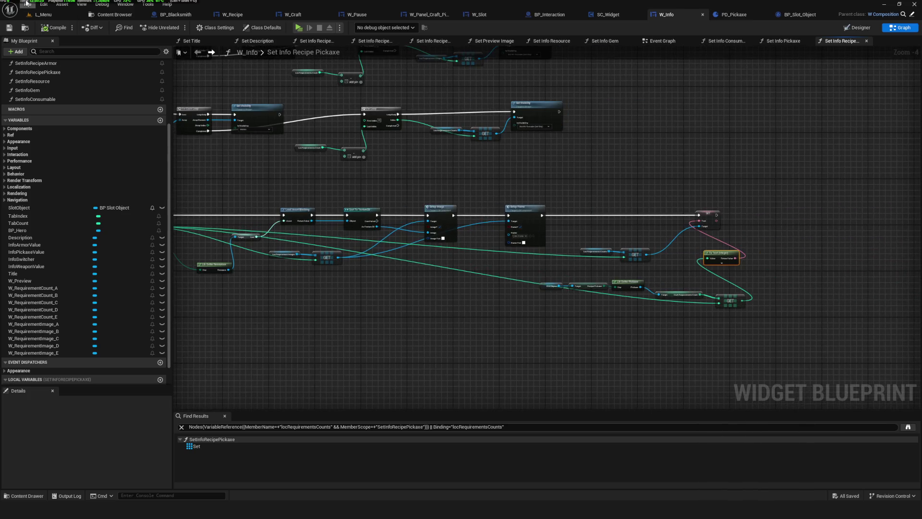
pyautogui.scroll(-8, 596, 209)
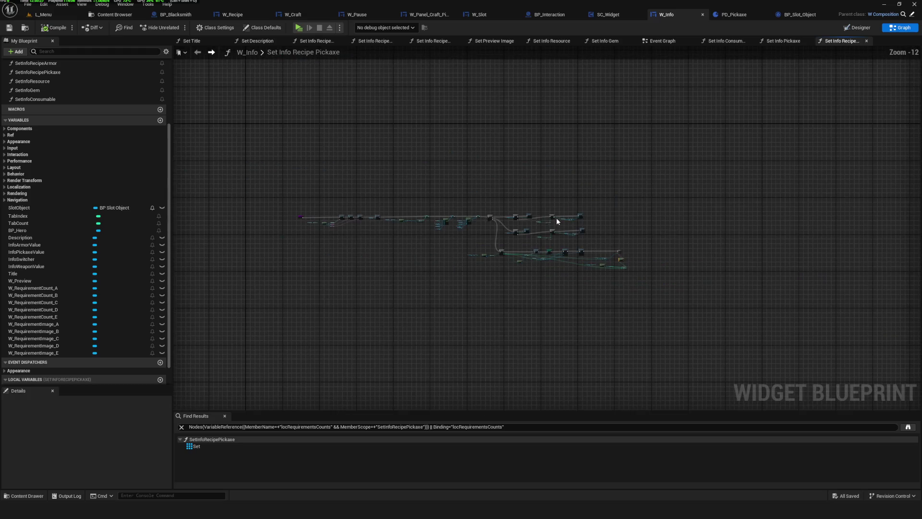